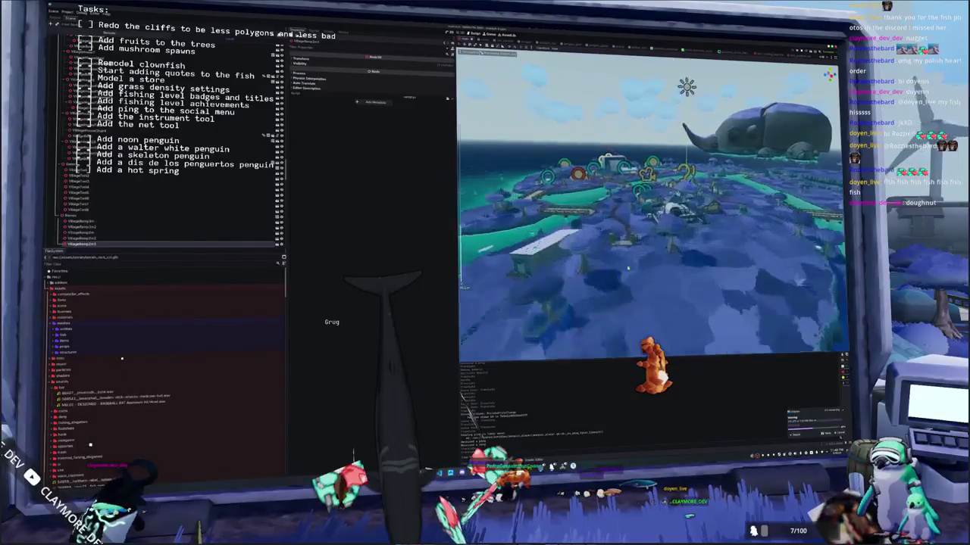
Step: Select a VillageRamp wooden bridge from the Scene dock and frame it in the Godot viewport
double_click(80, 221)
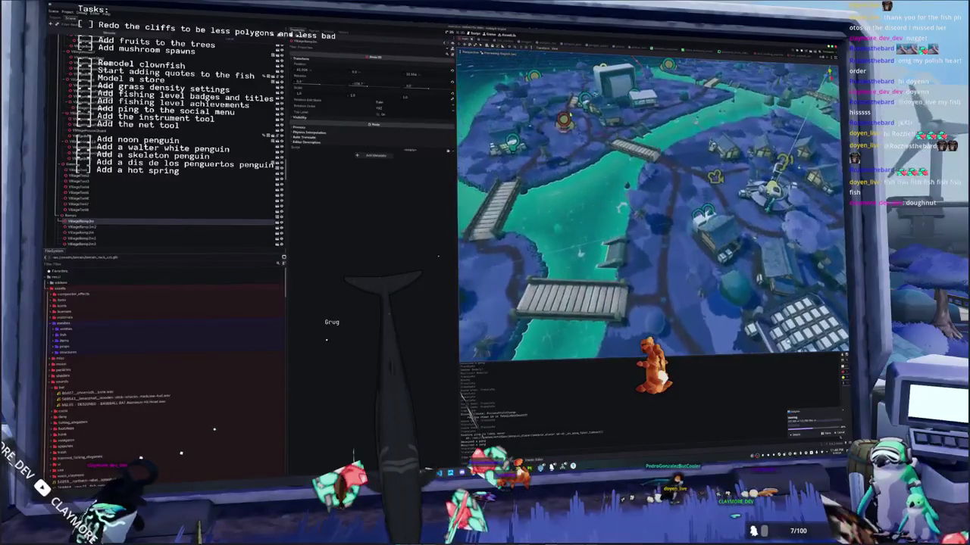
click(584, 103)
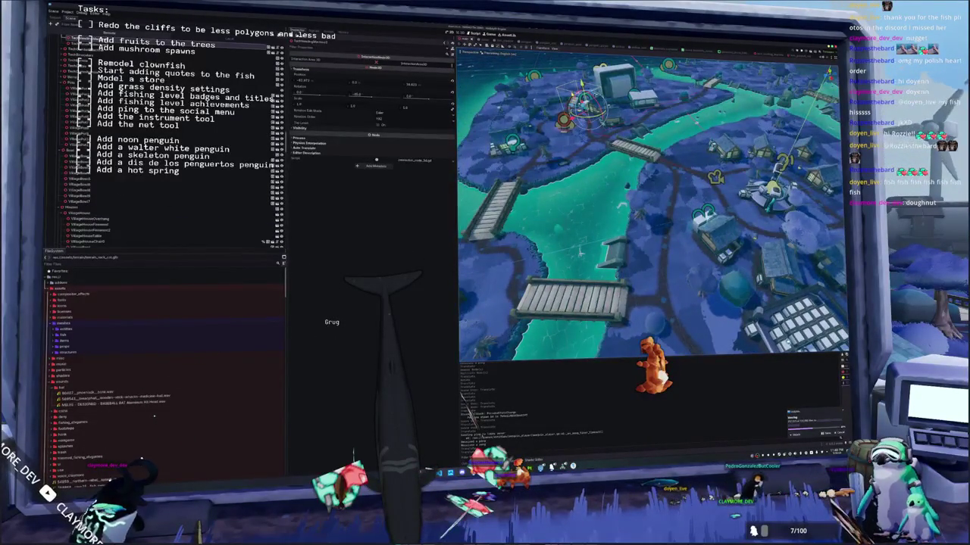
click(584, 160)
key(f)
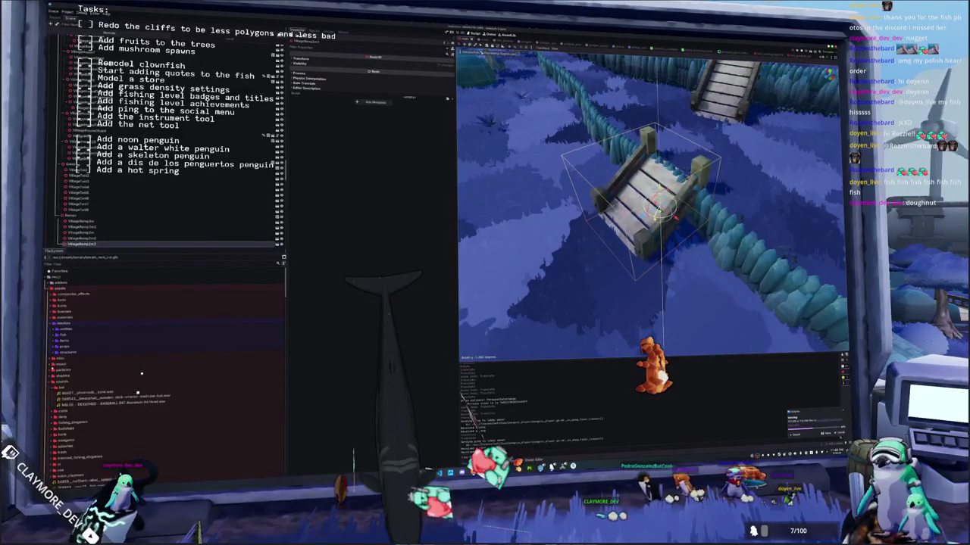
scroll(653, 205, down, 5)
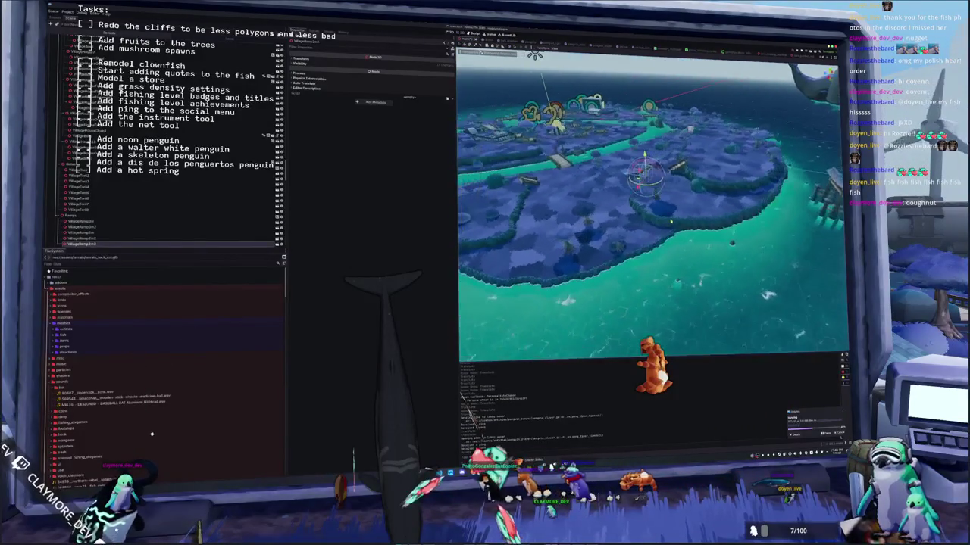
drag(671, 222, 667, 214)
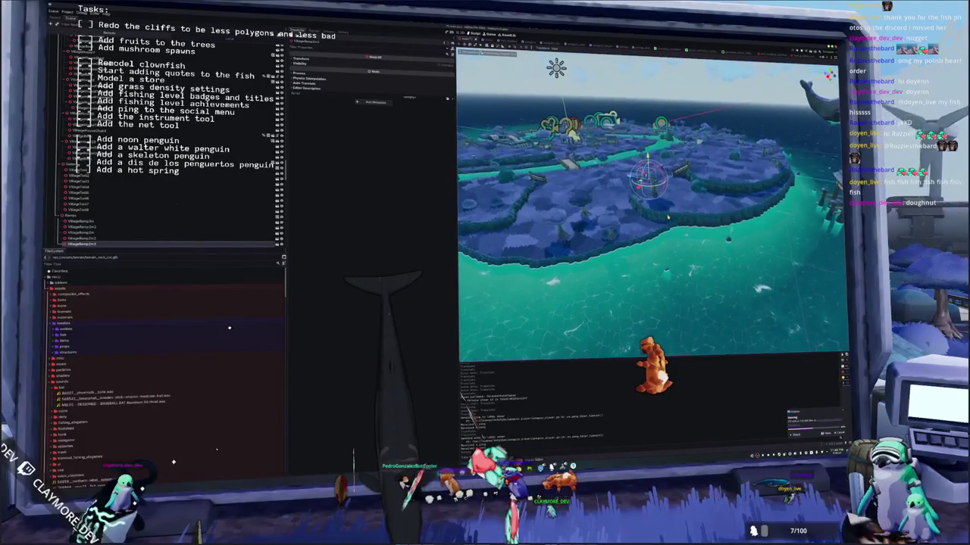
scroll(653, 205, up, 5)
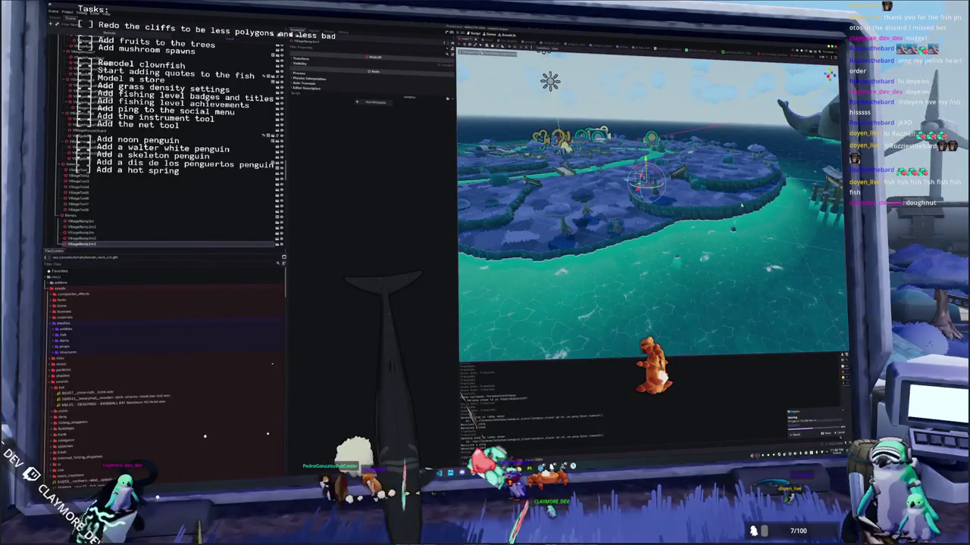
mouse_move(715, 232)
mouse_down()
mouse_move(689, 238)
mouse_move(668, 221)
mouse_up()
scroll(640, 365, up, 5)
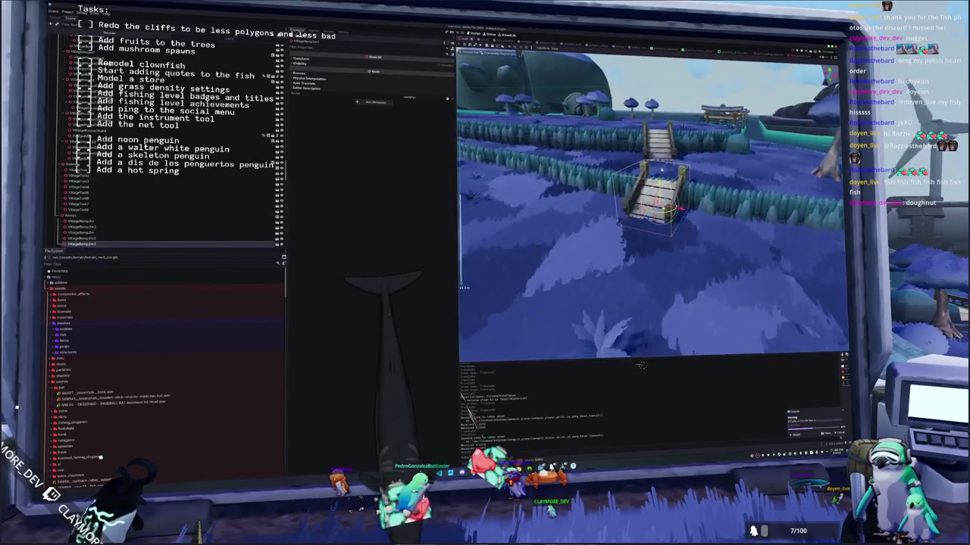
scroll(640, 365, down, 5)
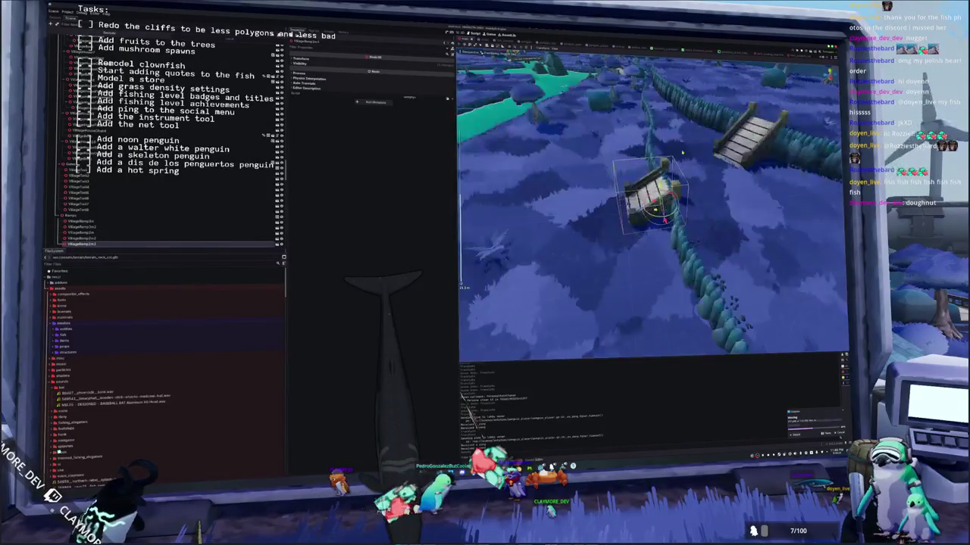
scroll(640, 365, up, 5)
mouse_move(690, 169)
mouse_down()
mouse_move(712, 213)
mouse_move(677, 208)
mouse_move(599, 236)
mouse_move(617, 234)
mouse_move(610, 239)
mouse_up()
click(712, 213)
click(582, 238)
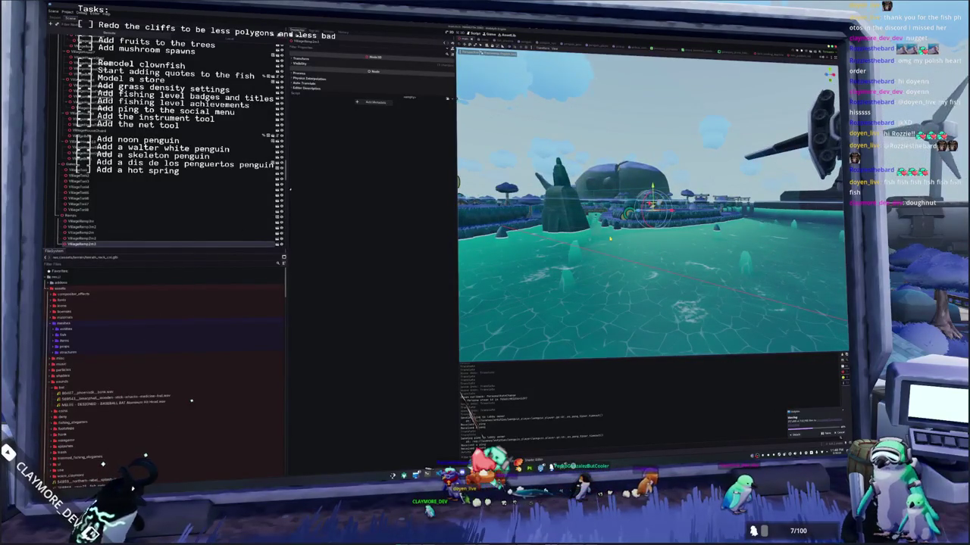
drag(610, 240, 610, 240)
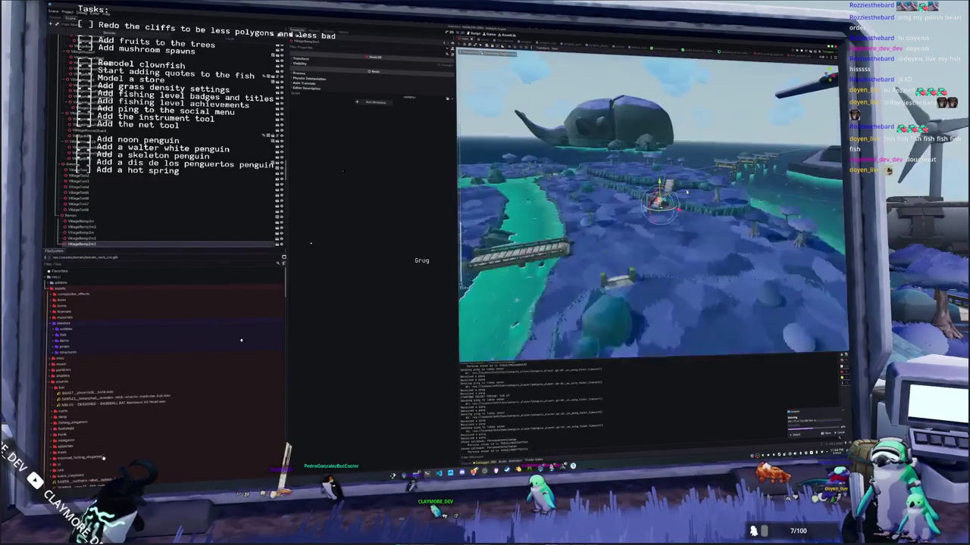
Step: Frame the bridge node in the Godot editor, then switch over to the Blender project
double_click(81, 226)
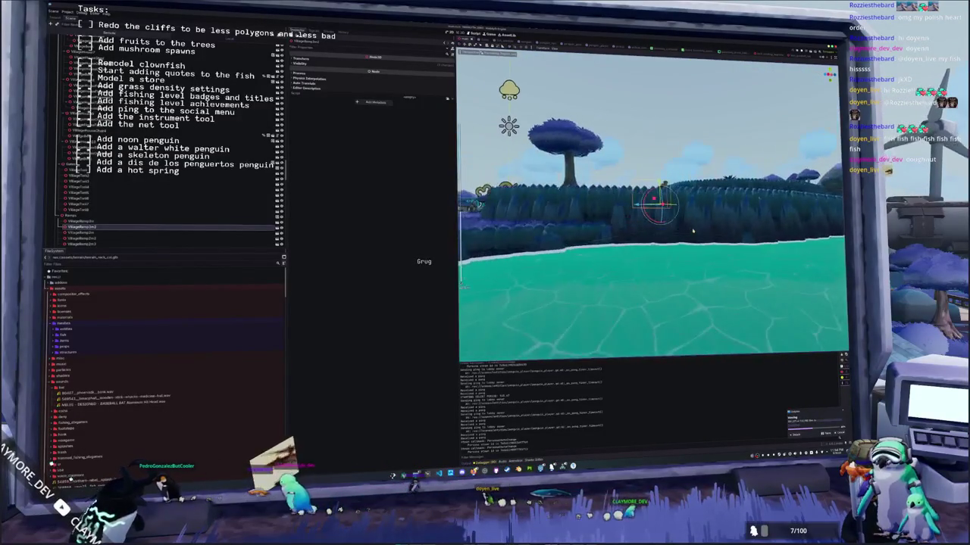
key(alt+Tab)
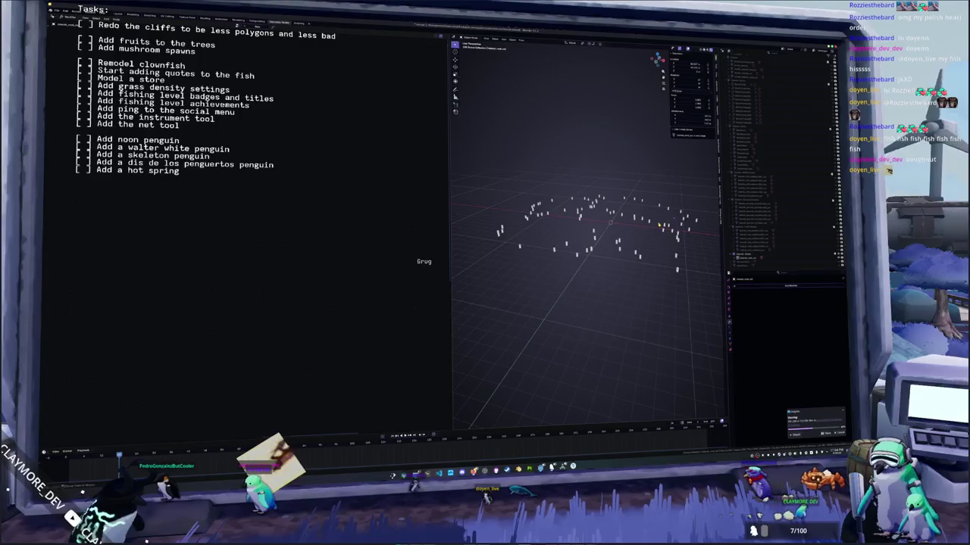
Step: Hide the scattered objects, frame Outliner selections, and switch to the larger-viewport workspace
key(Delete)
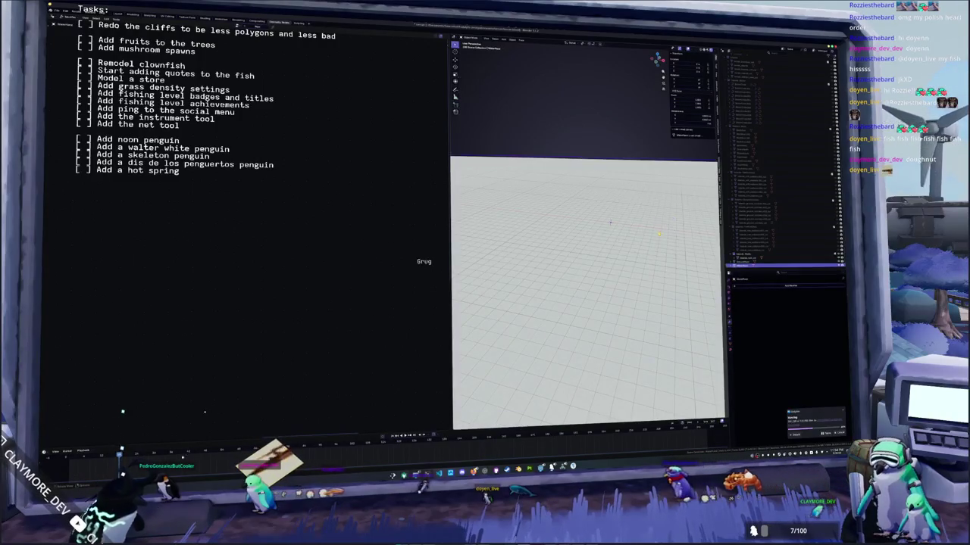
click(763, 256)
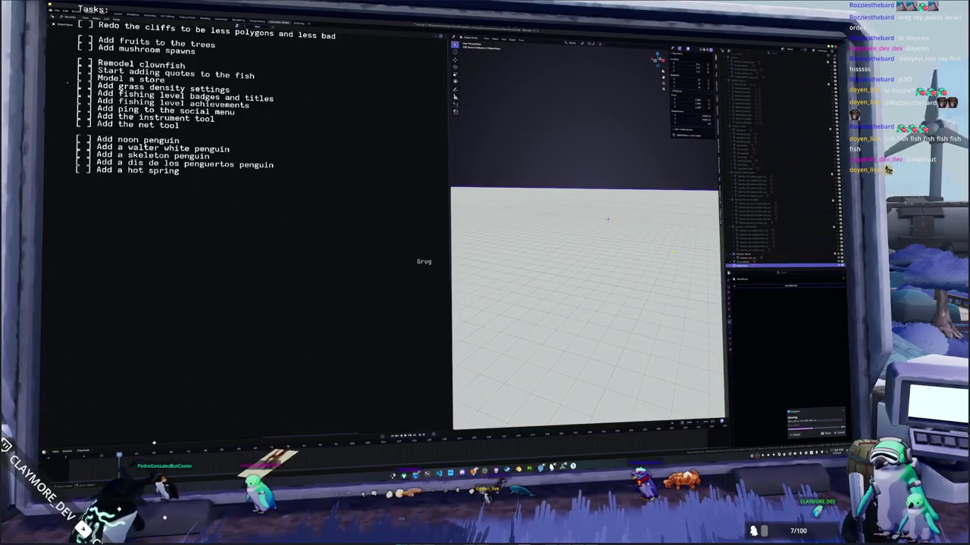
click(753, 263)
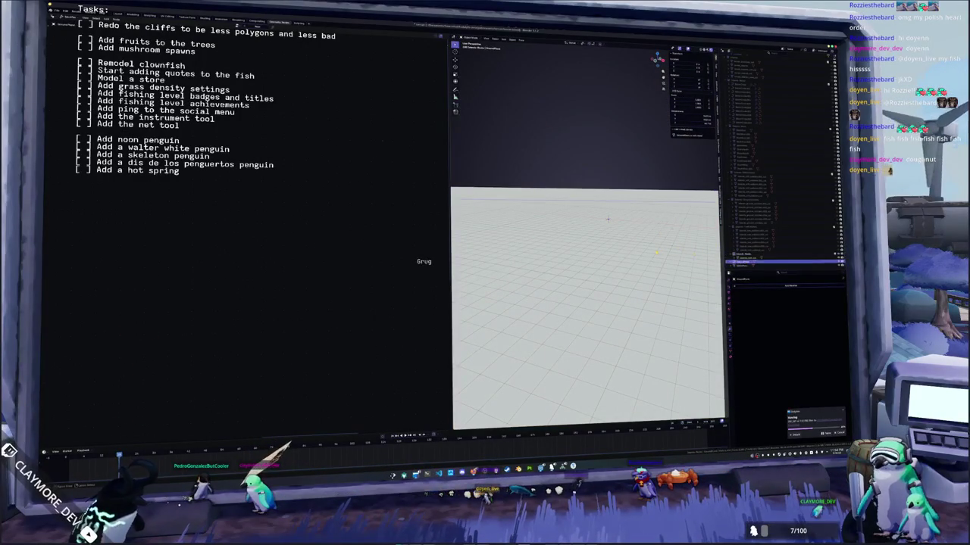
scroll(651, 235, up, 3)
click(757, 258)
key(KP_Decimal)
click(759, 227)
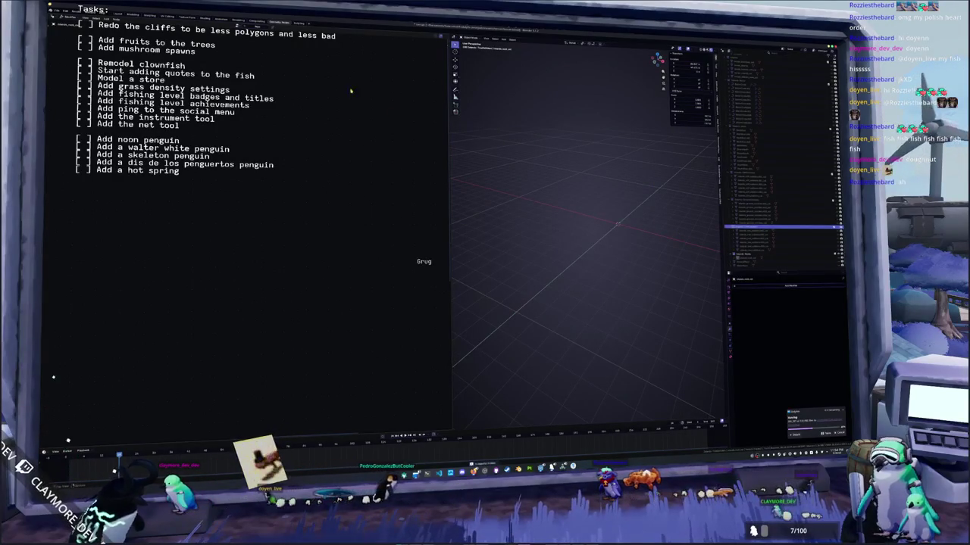
key(ctrl+Page_Up)
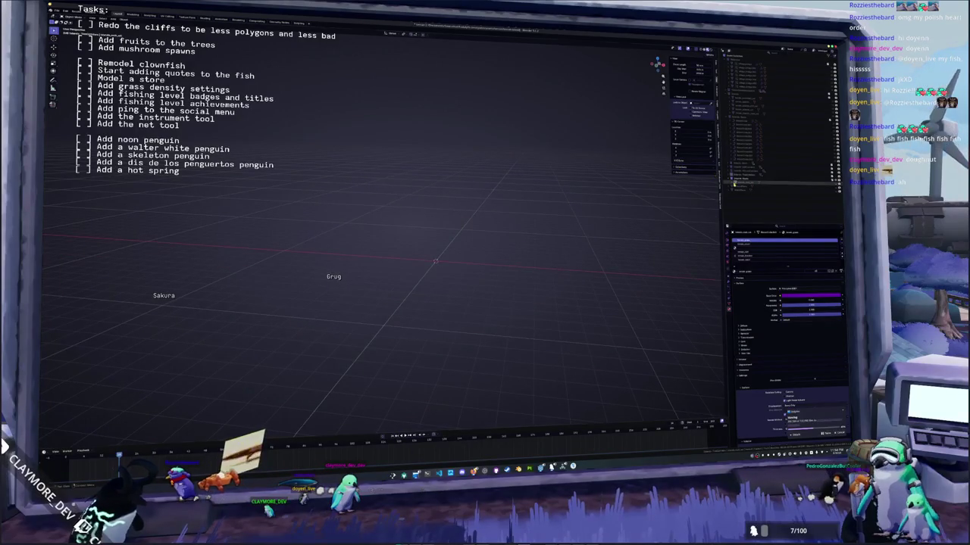
Step: Reveal the cliff strips and sandy island mesh, deleting the top cliff then undoing it
click(817, 179)
scroll(798, 179, down, 1)
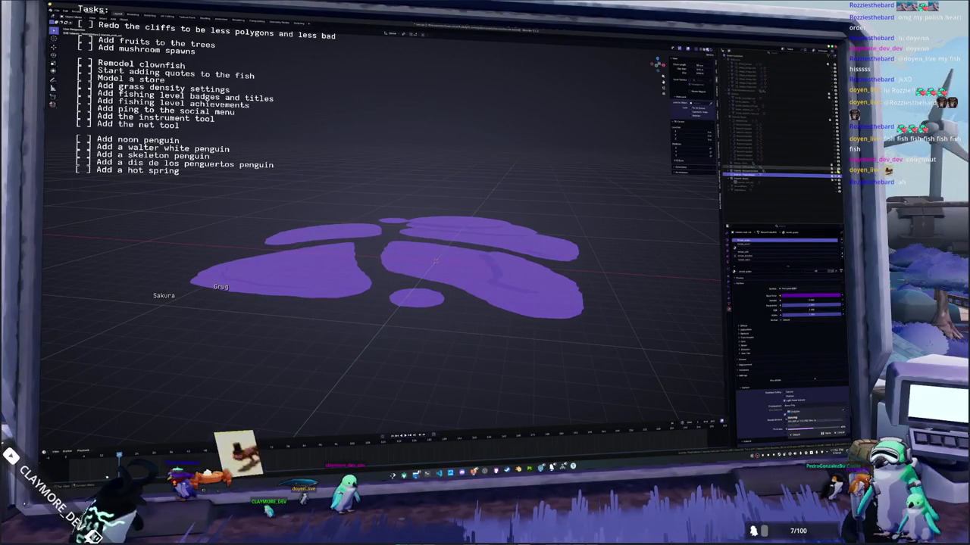
click(798, 168)
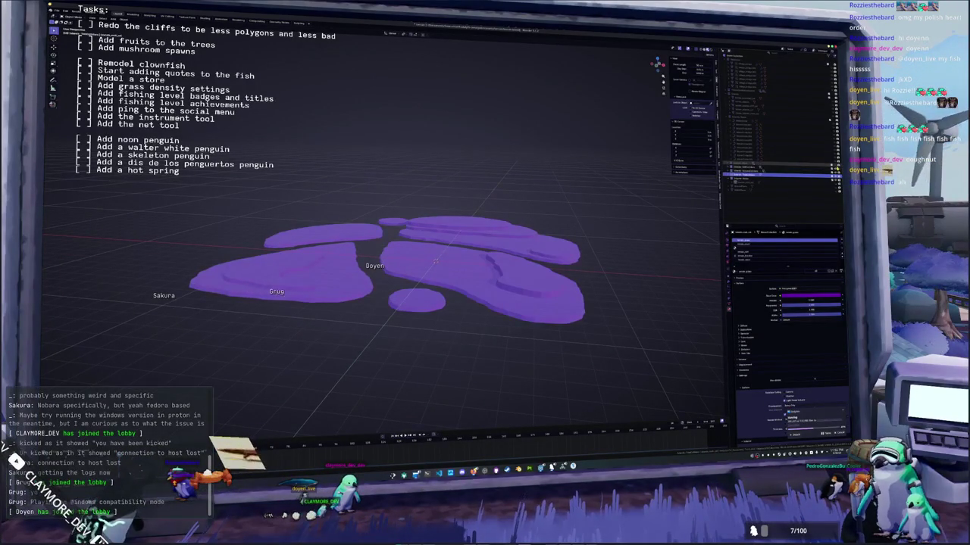
click(798, 166)
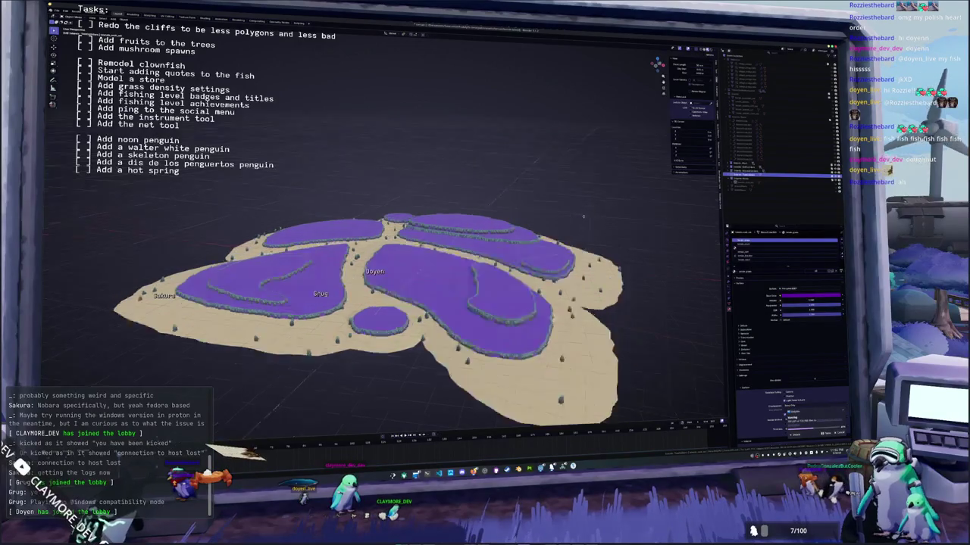
drag(583, 217, 553, 220)
scroll(515, 272, up, 4)
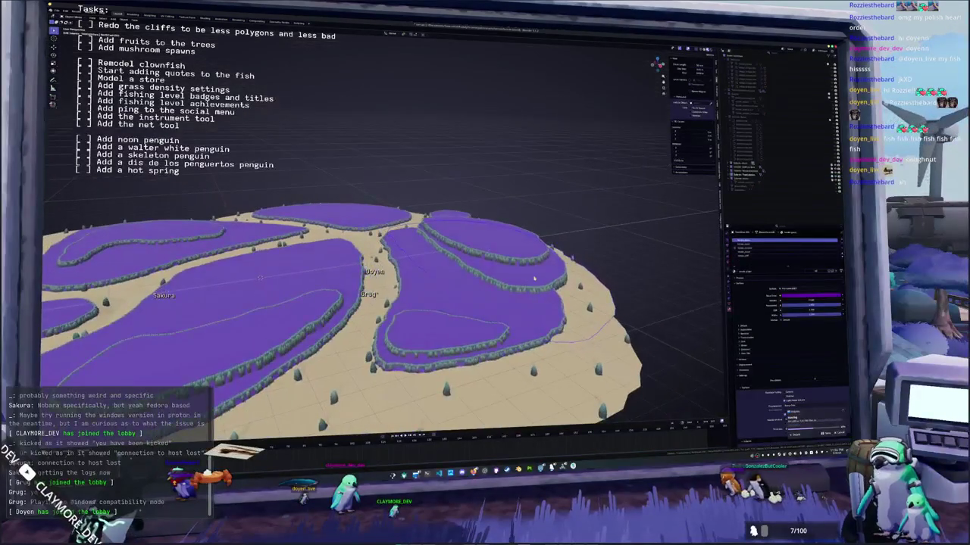
click(543, 275)
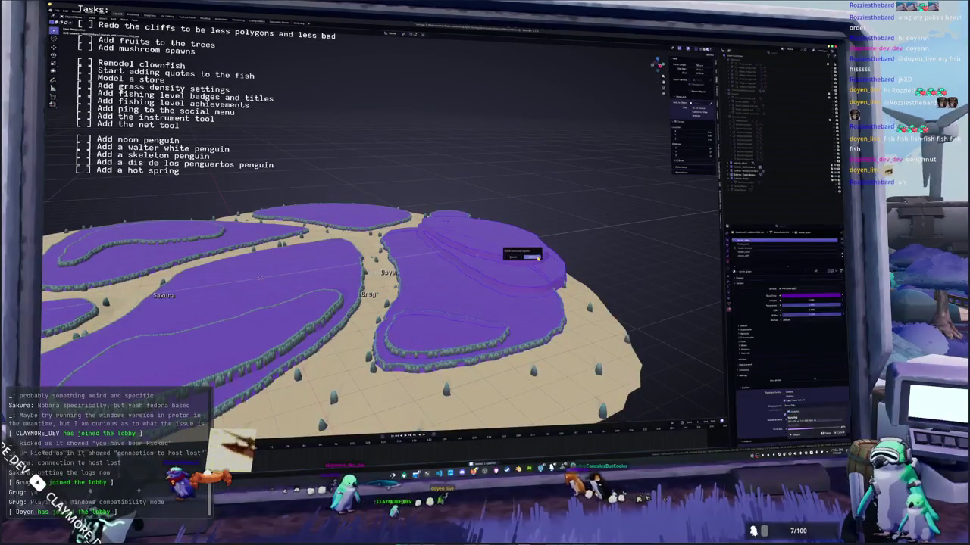
key(x)
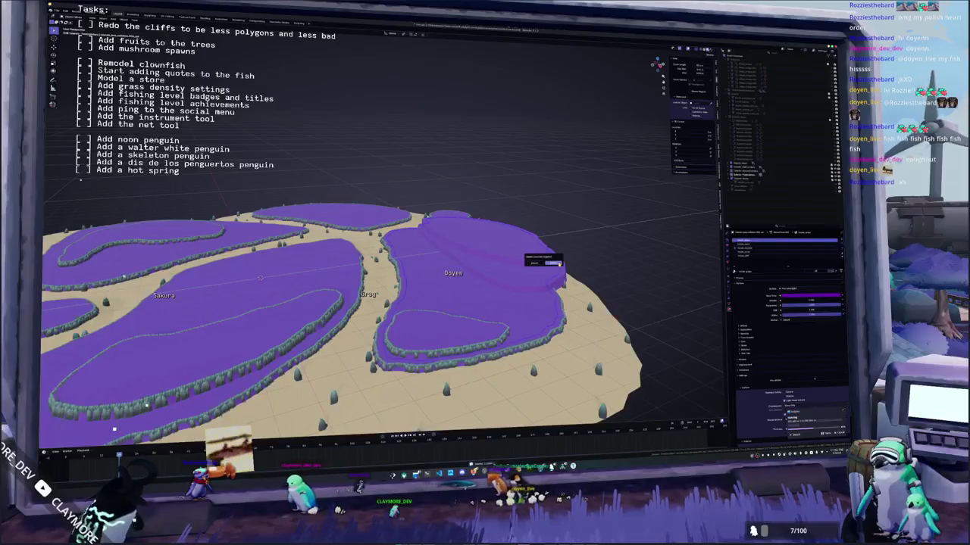
click(553, 264)
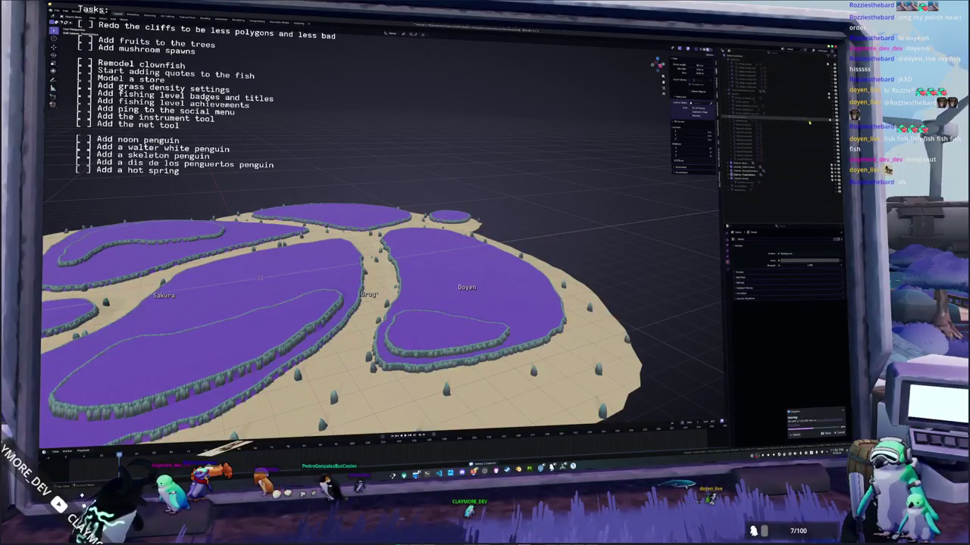
key(ctrl+z)
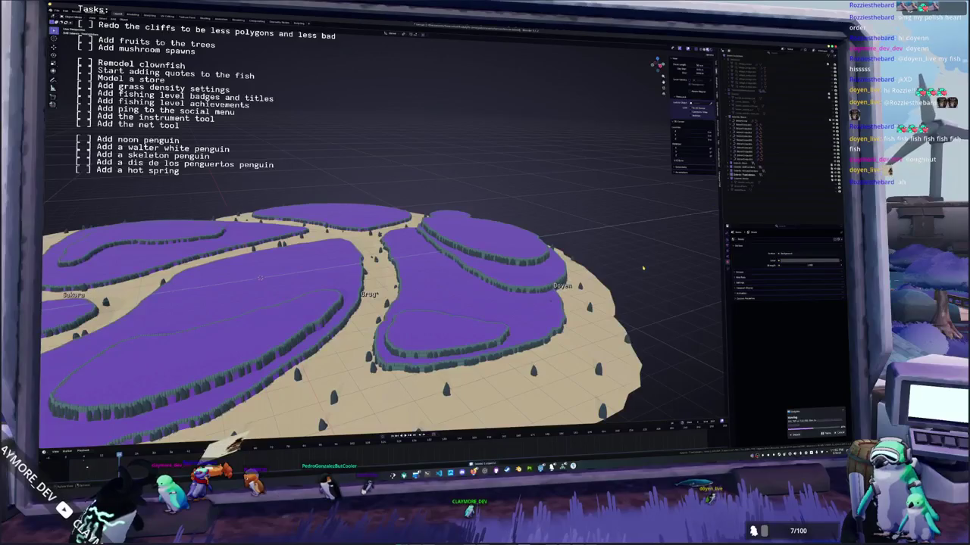
scroll(259, 278, up, 2)
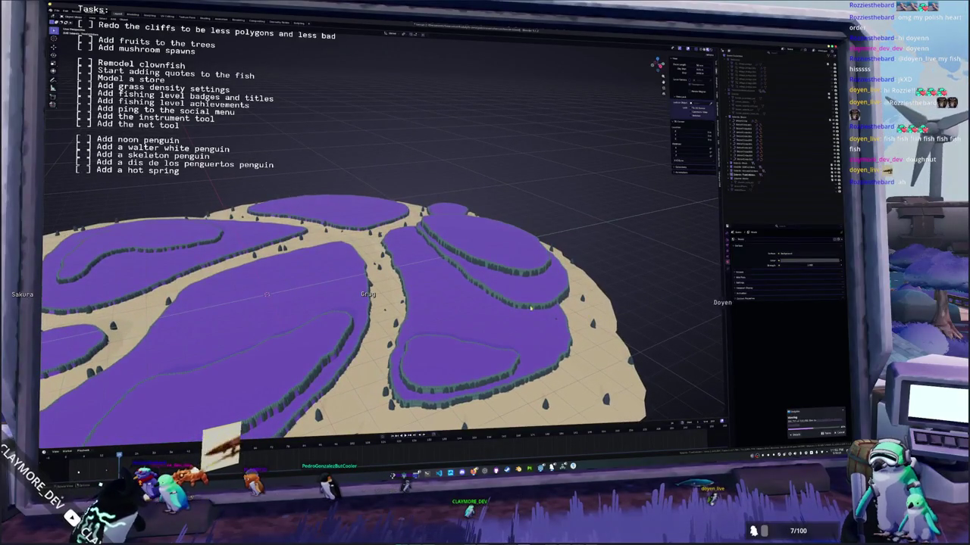
Step: In top view, shift the selected cliff ring right and switch to Solid shading
click(531, 309)
scroll(529, 299, up, 3)
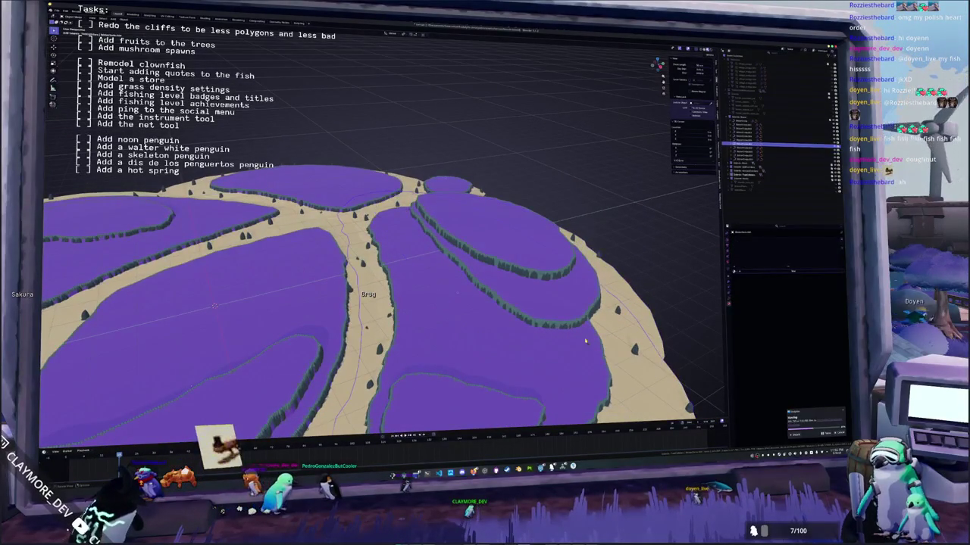
key(KP_7)
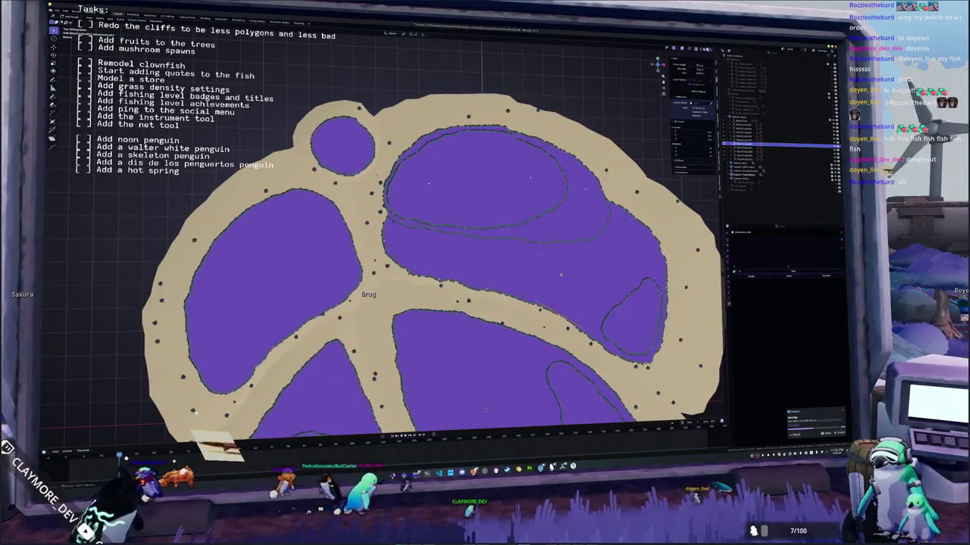
key(KP_2)
key(g)
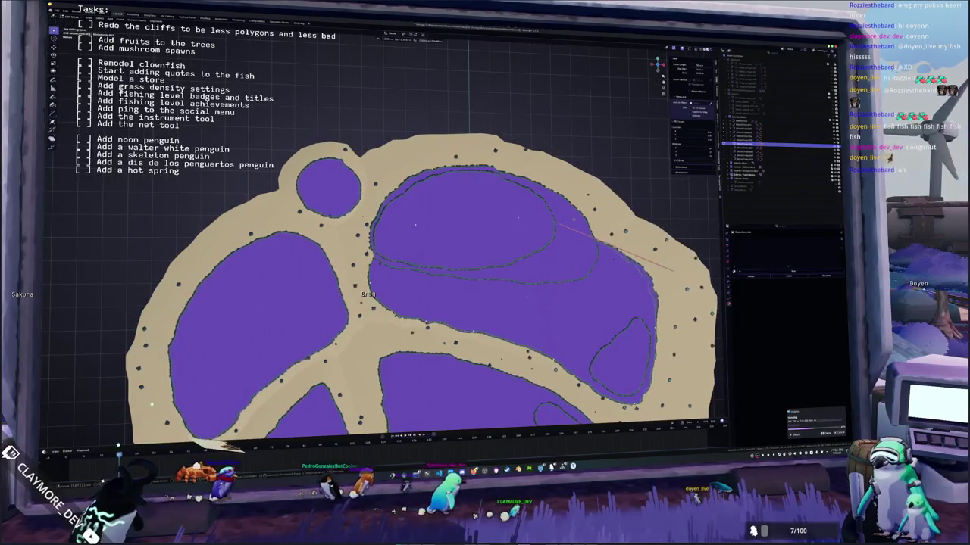
key(Return)
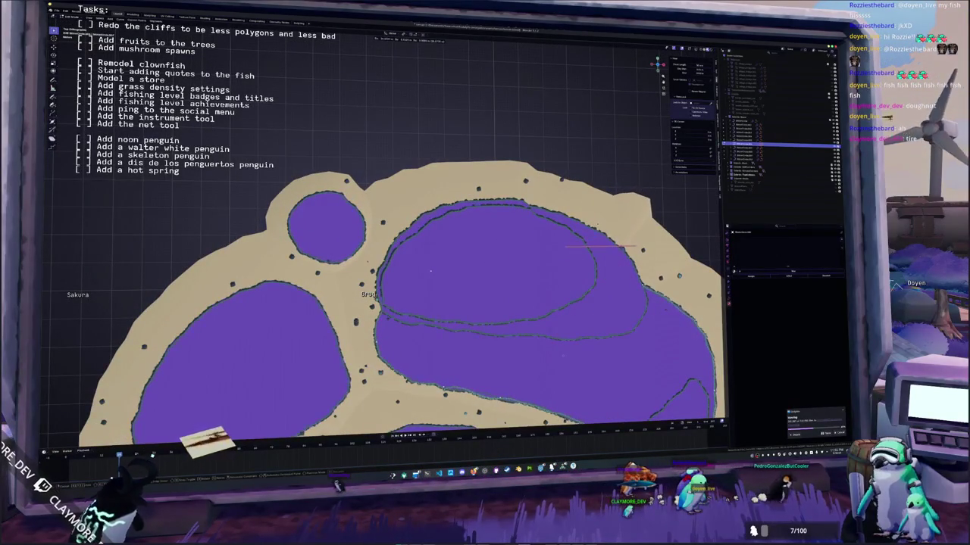
click(702, 50)
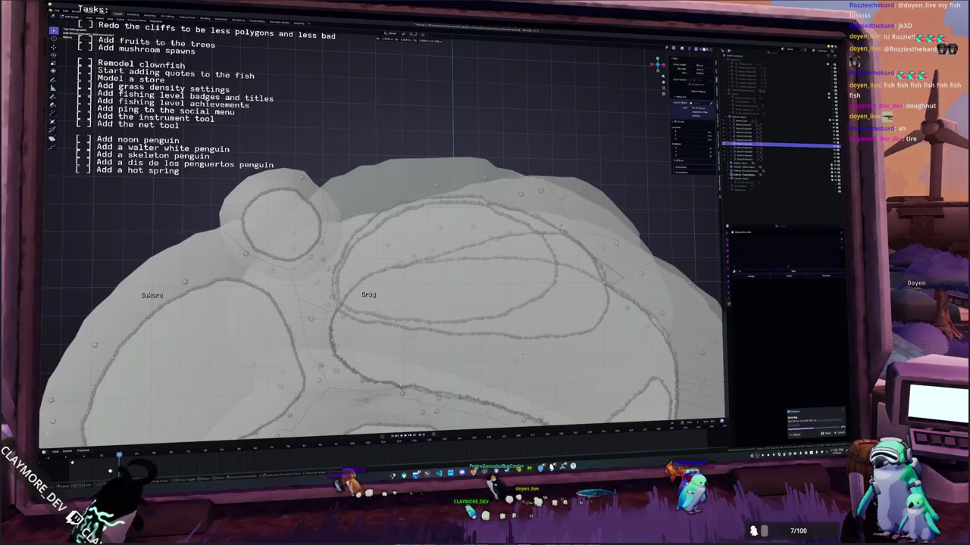
Step: Nudge the terrain border edge and try an edge operation, then undo it
key(Return)
key(g)
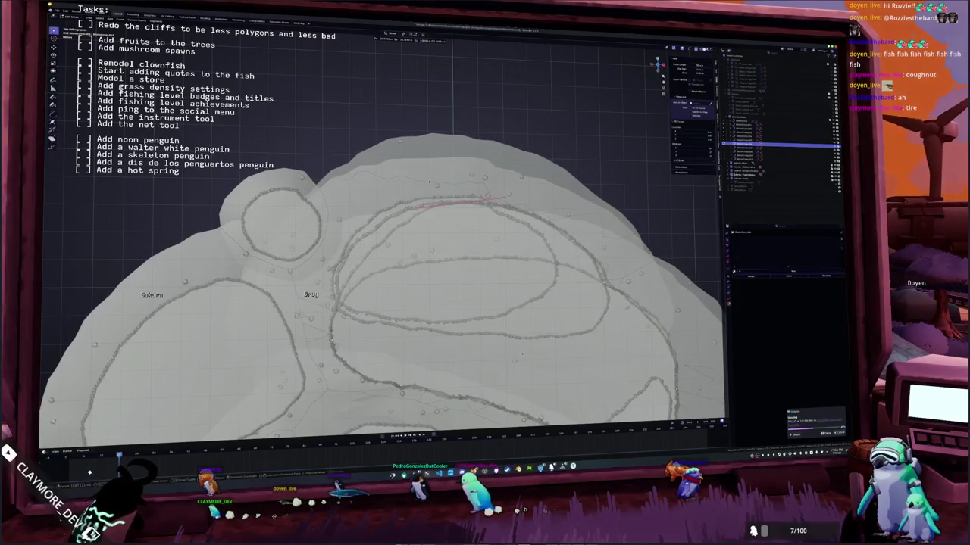
key(Return)
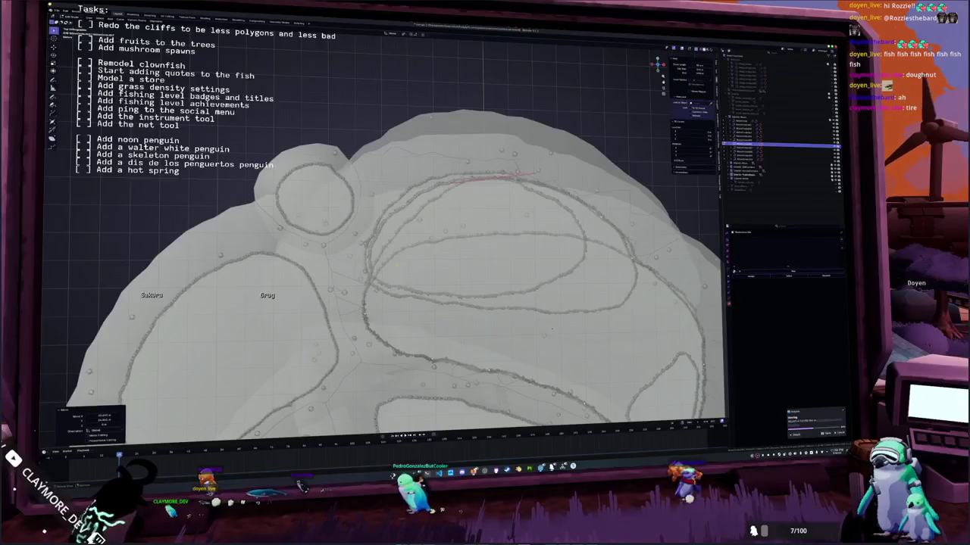
right_click(386, 227)
click(390, 243)
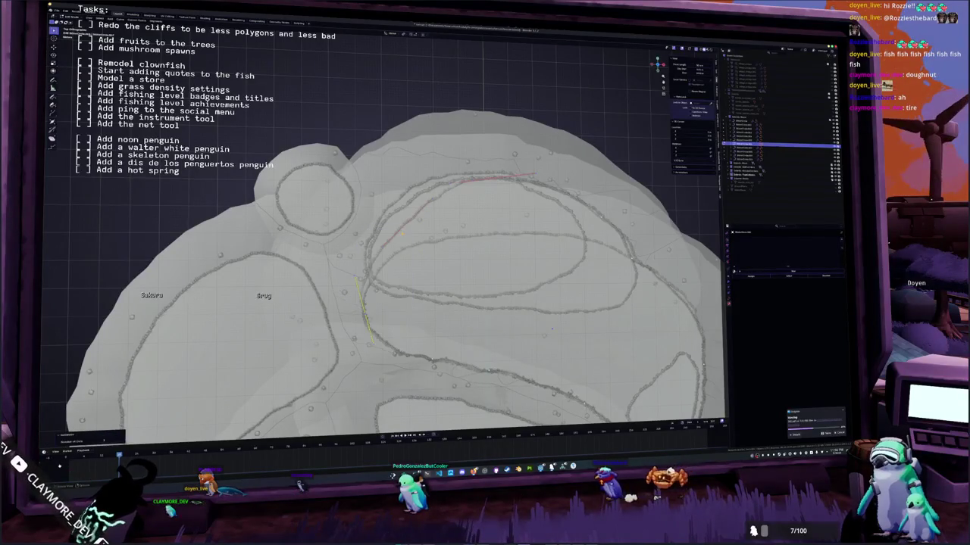
key(ctrl+z)
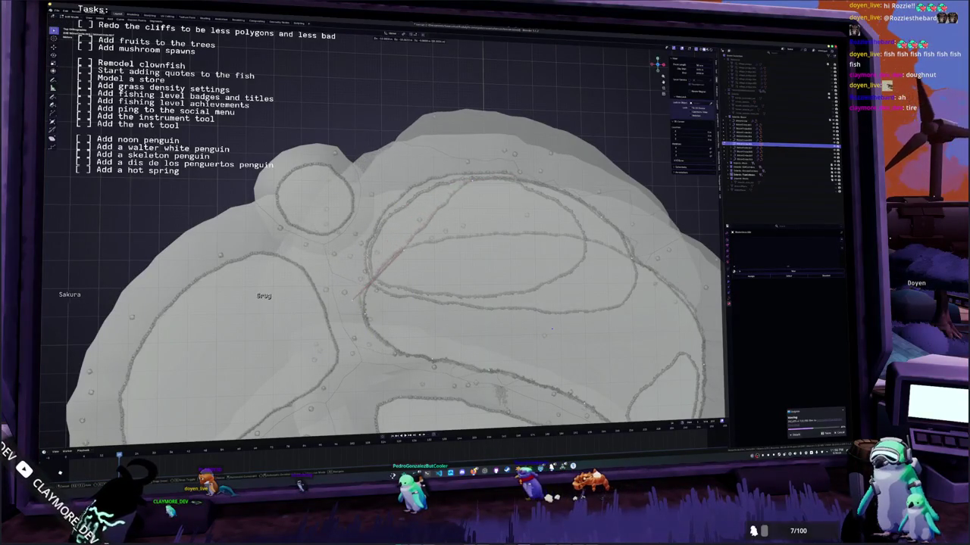
key(ctrl+shift+z)
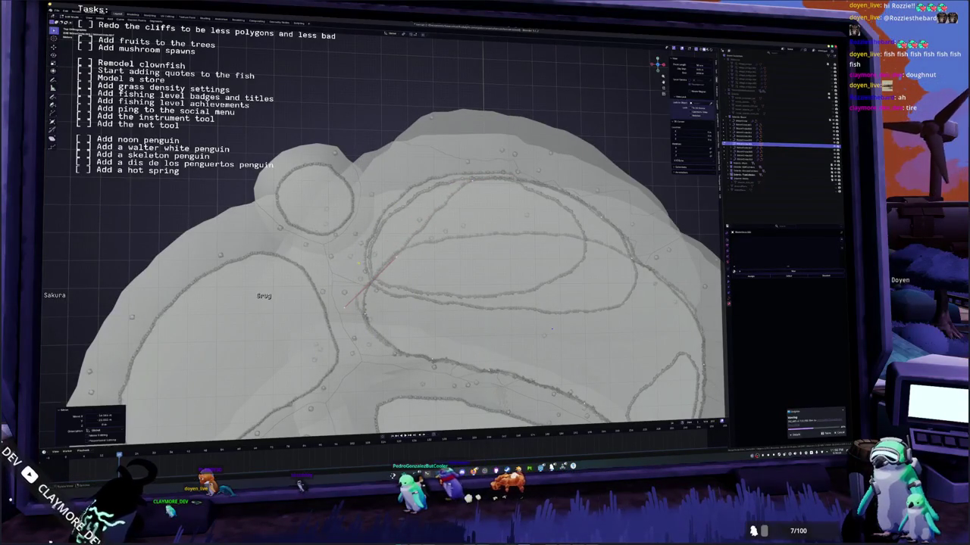
key(ctrl+z)
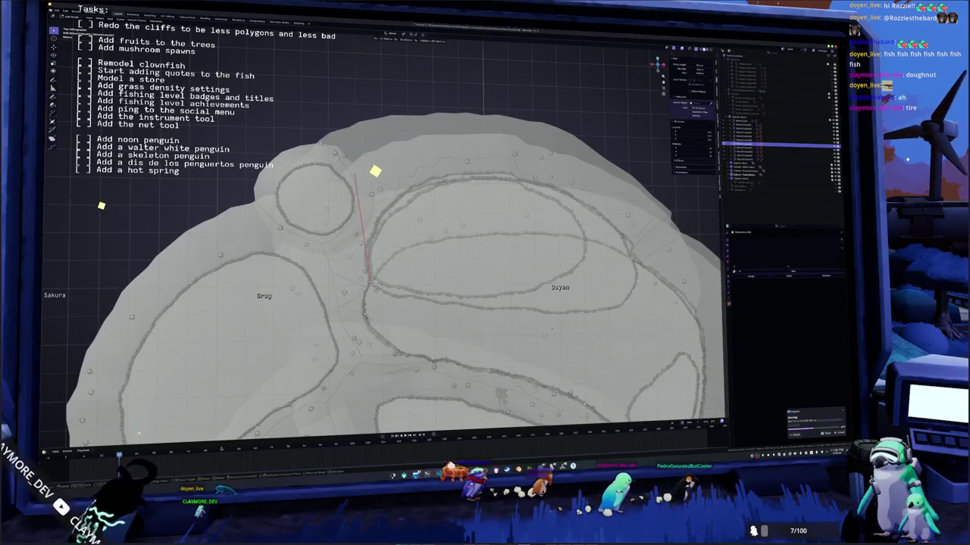
Step: Subdivide the selected border edge and drag the new edge to reshape the surface
key(Return)
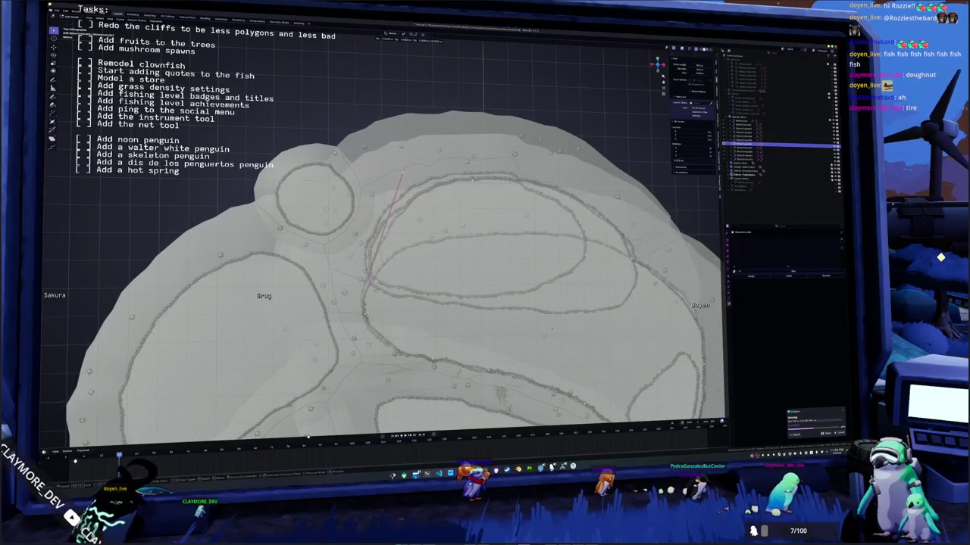
click(383, 274)
right_click(388, 271)
click(388, 271)
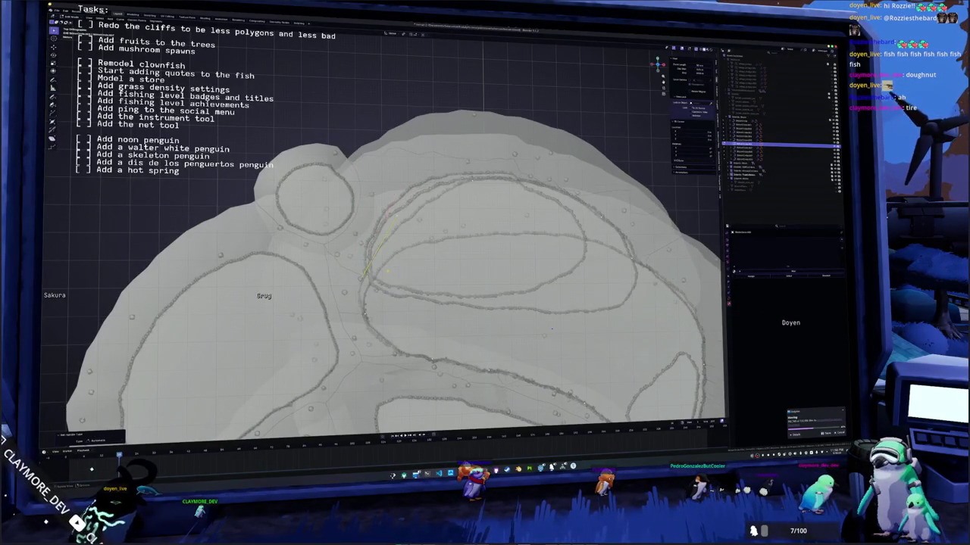
key(g)
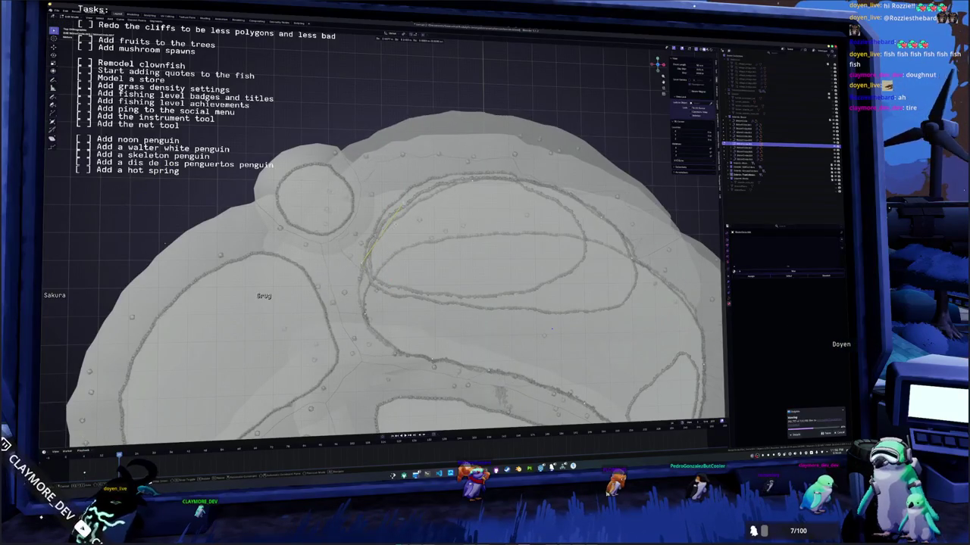
click(422, 226)
key(g)
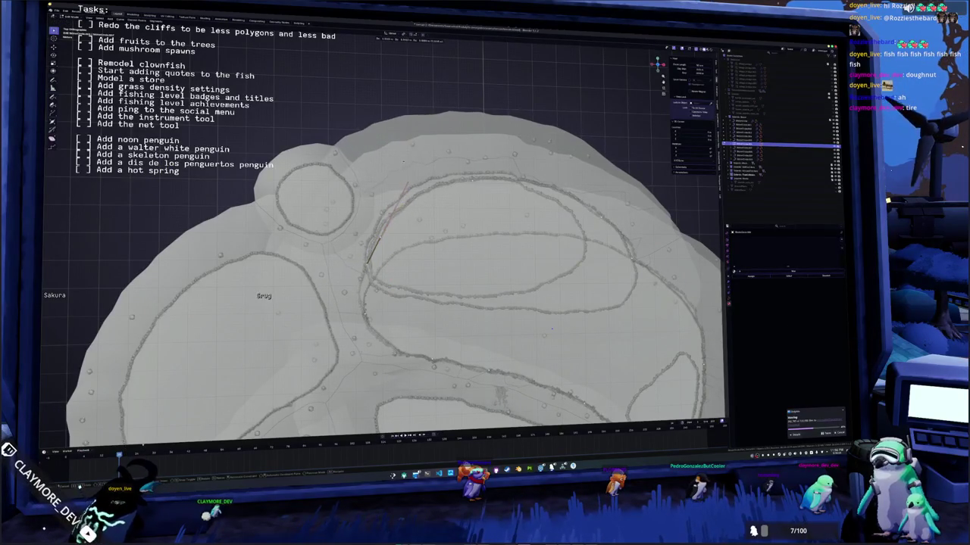
click(552, 329)
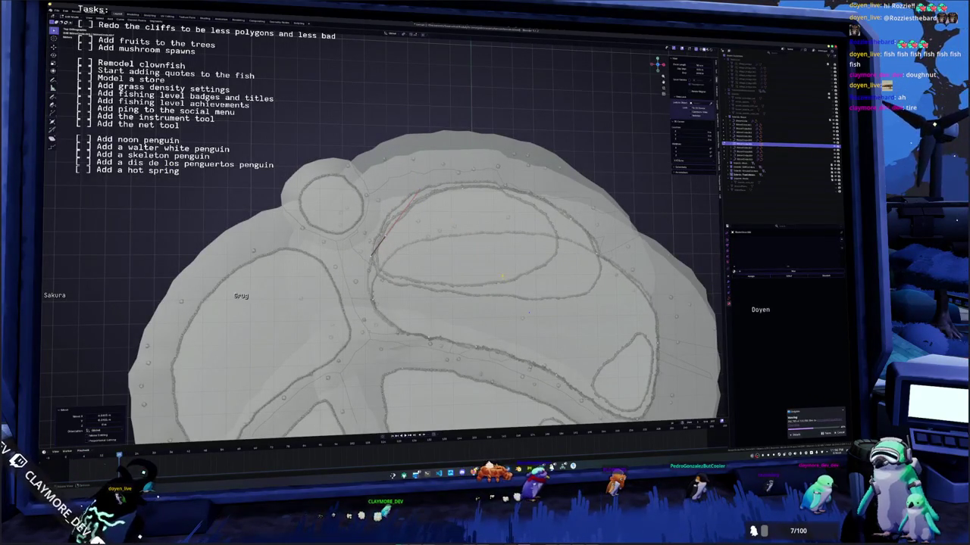
Step: Move the border edge step by step along the inner cliff ring, then box-select the next edge
key(g)
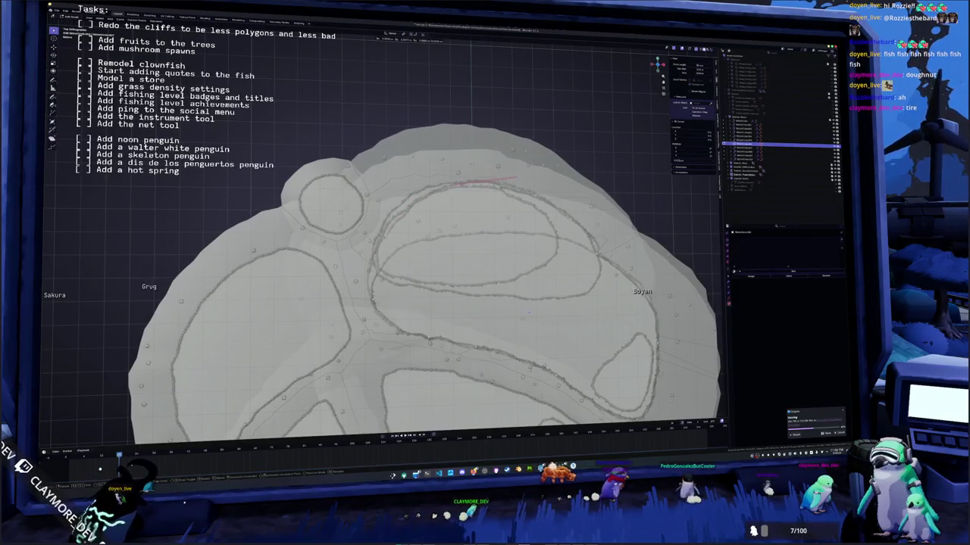
key(Return)
key(g)
key(Return)
key(g)
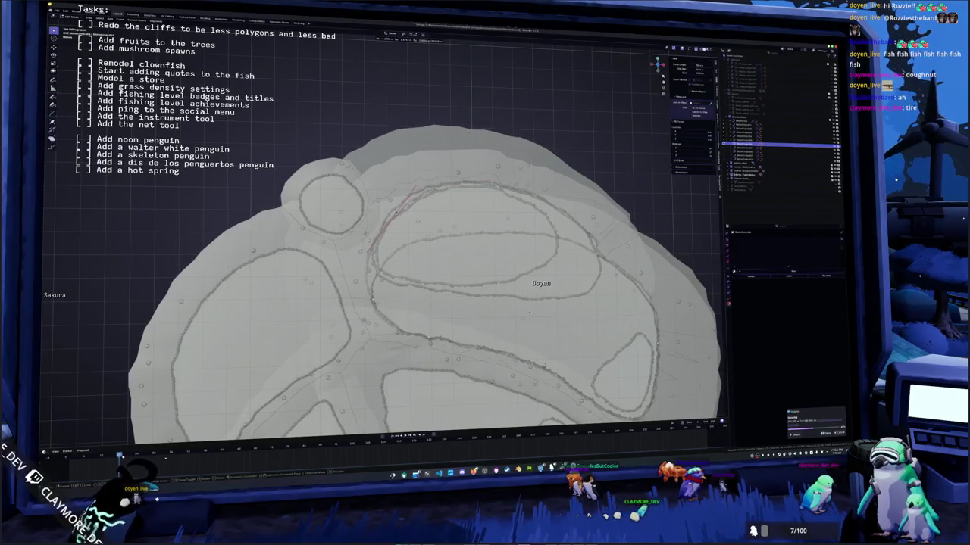
key(Return)
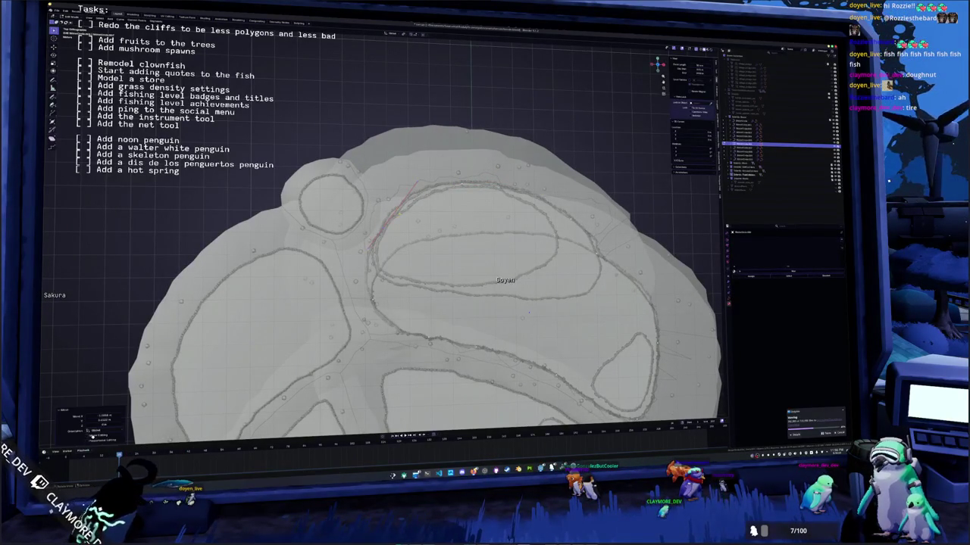
key(g)
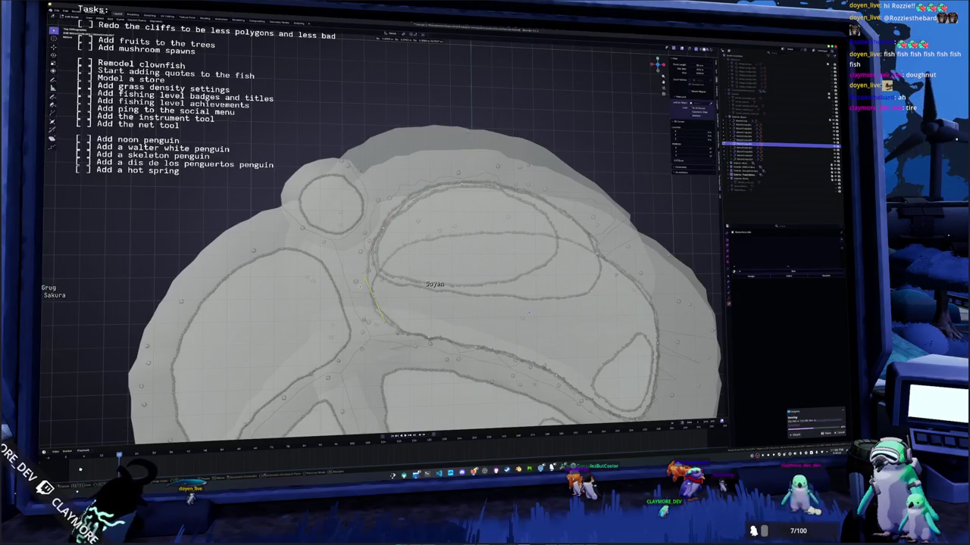
scroll(424, 243, up, 3)
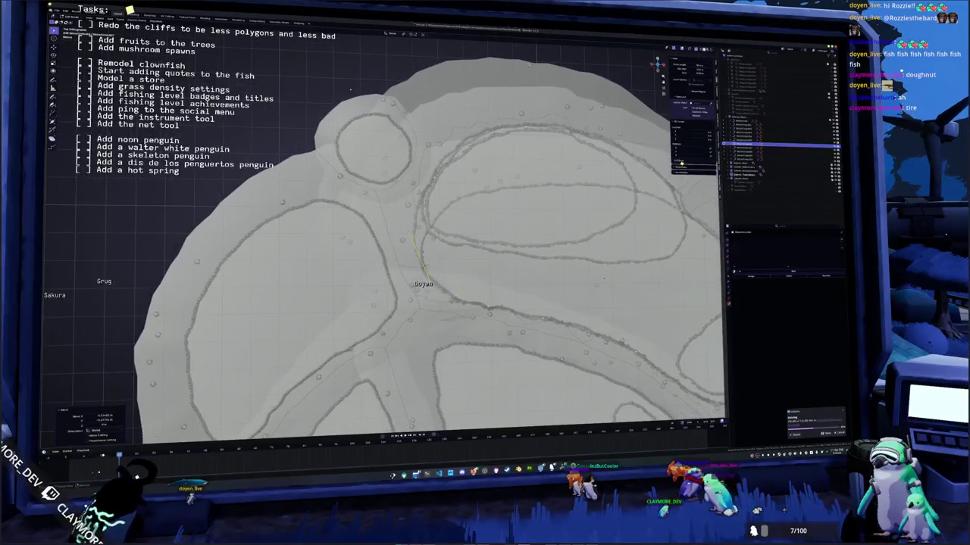
key(g)
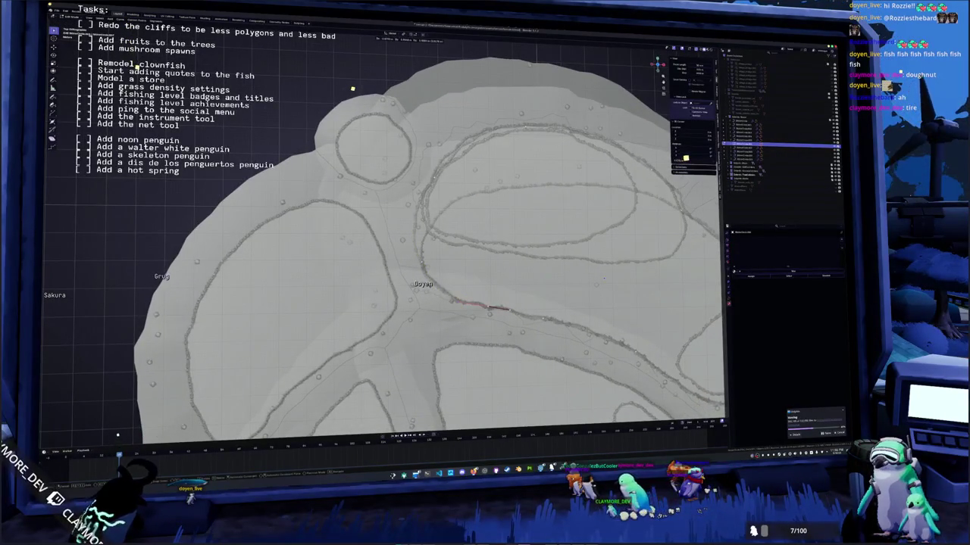
key(Return)
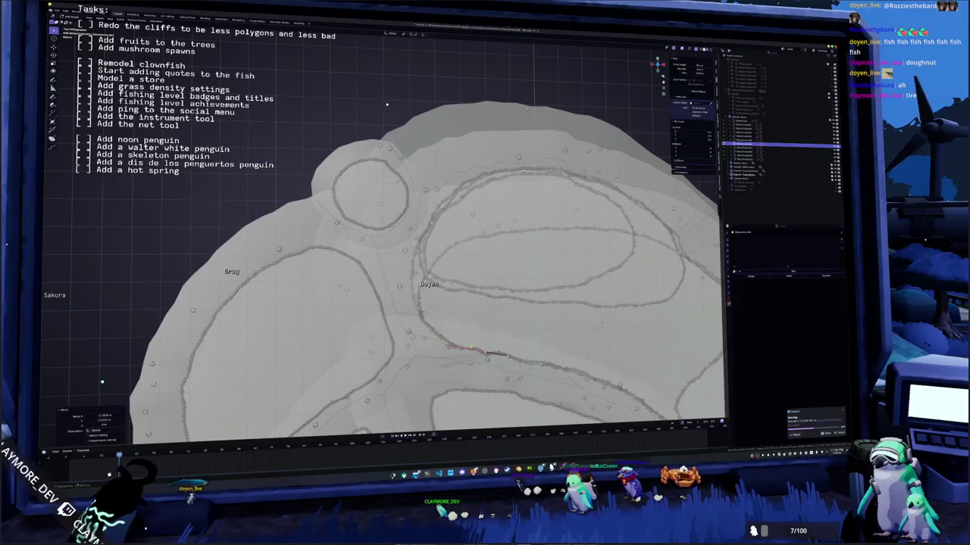
drag(394, 261, 450, 185)
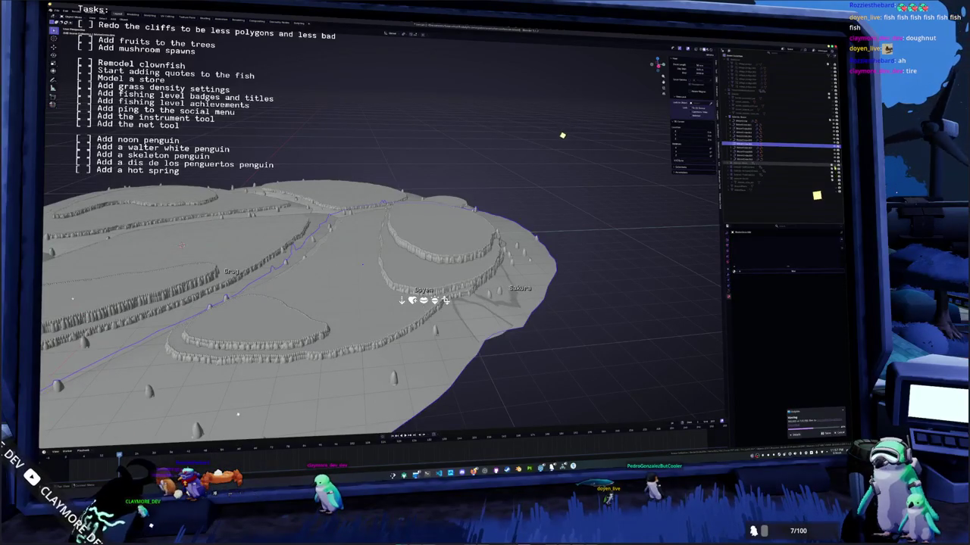
Step: Select the next terrain collection, expand it, and pick its terrain object
click(791, 165)
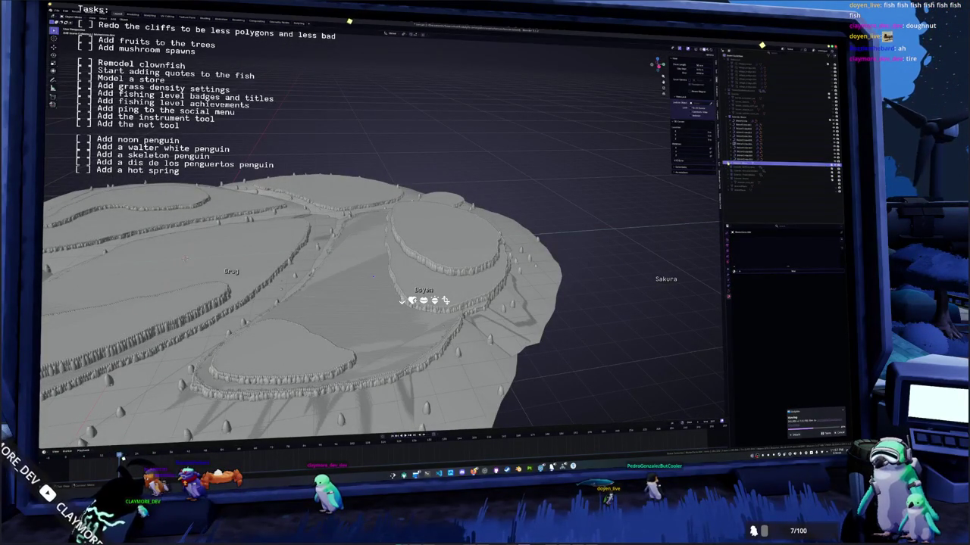
key(KP_Add)
click(758, 166)
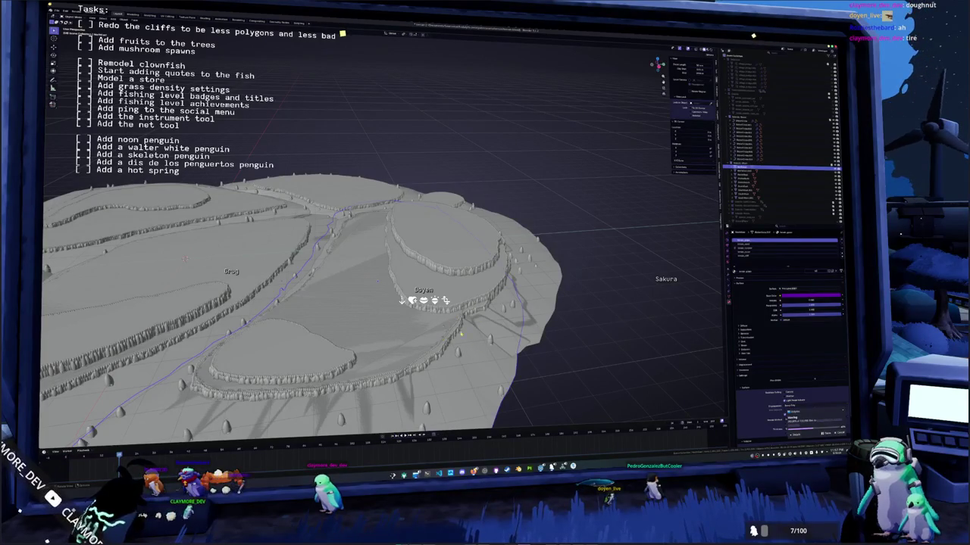
Step: Delete the stray lifted copy of the terrain piece
key(g)
click(363, 88)
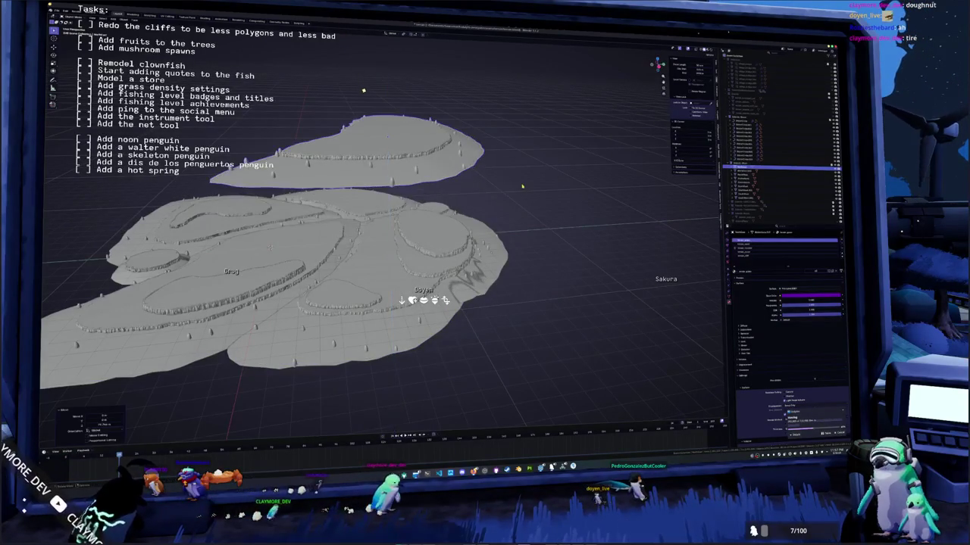
key(Delete)
scroll(506, 327, up, 3)
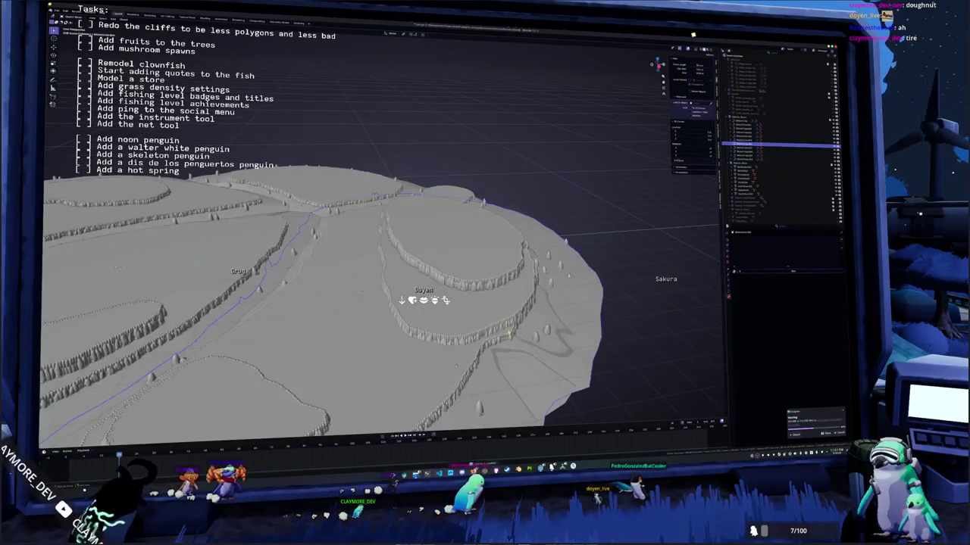
scroll(506, 327, down, 5)
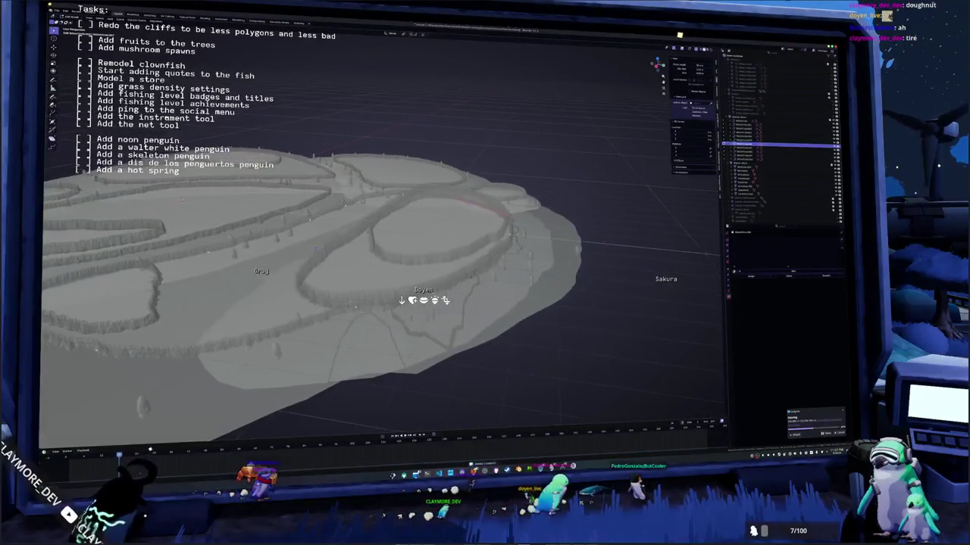
Step: Move the terraced cliff object vertically along Z to a new height
click(390, 299)
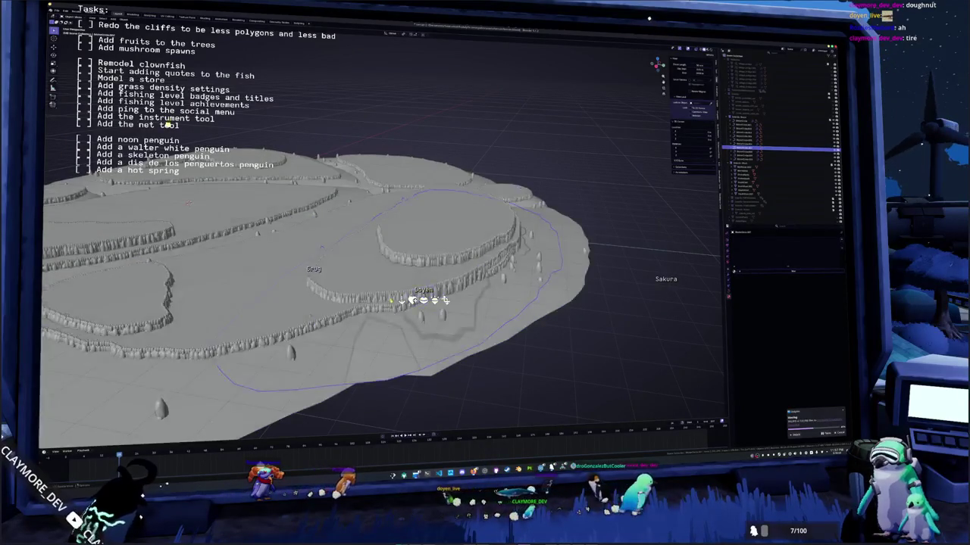
scroll(390, 300, up, 2)
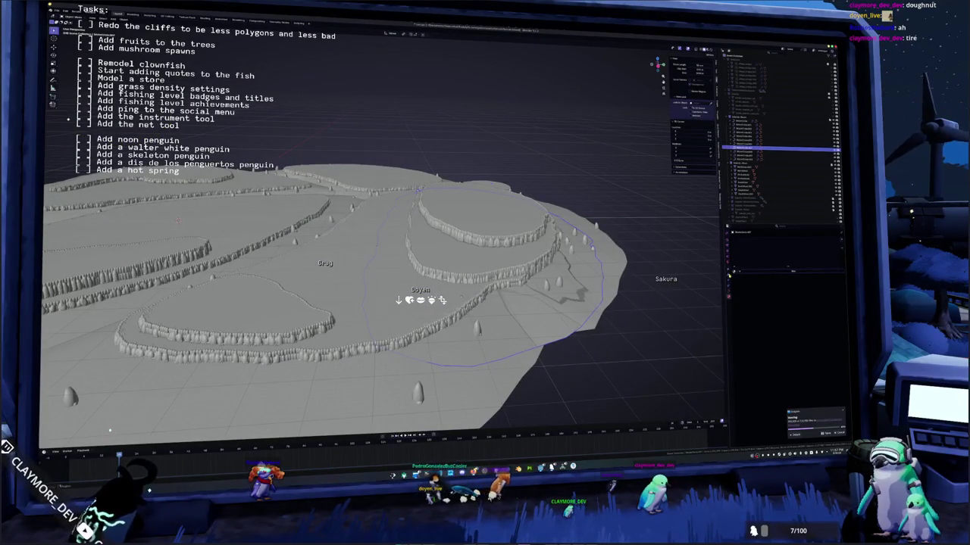
click(485, 227)
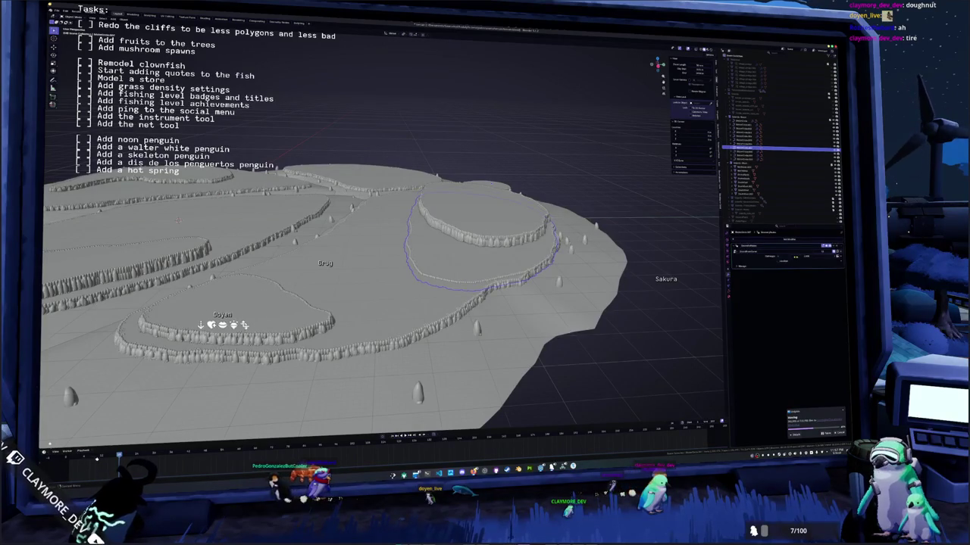
key(g)
key(z)
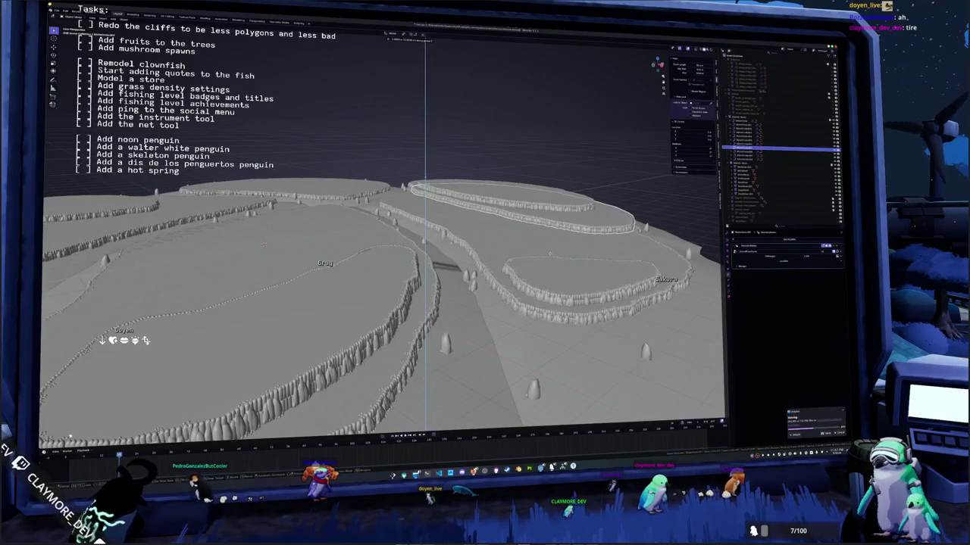
key(Return)
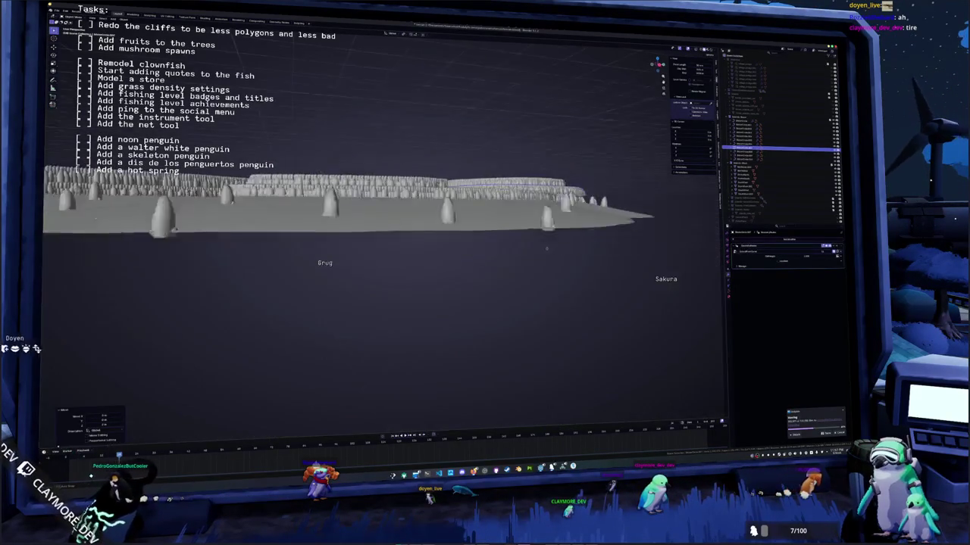
Step: Switch to a slightly tilted top-down view of the island
drag(547, 251, 558, 256)
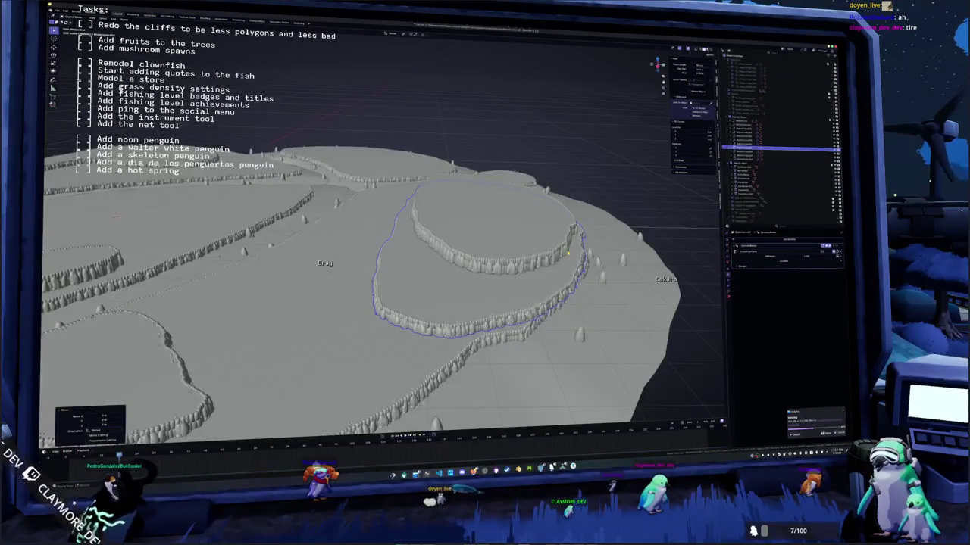
key(KP_7)
scroll(567, 250, up, 3)
drag(54, 413, 57, 386)
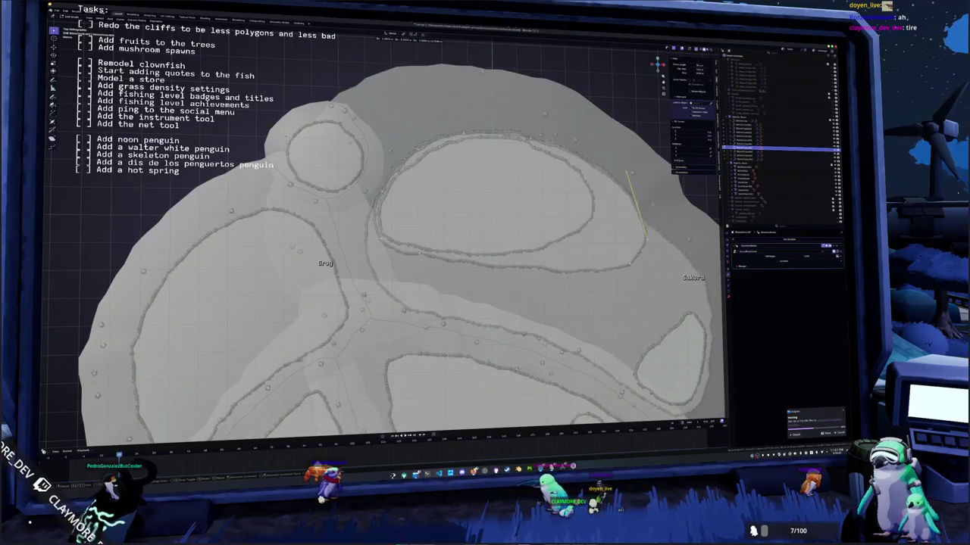
Step: Select edges along the right side of the large oval cliff ring and open edge options
click(444, 90)
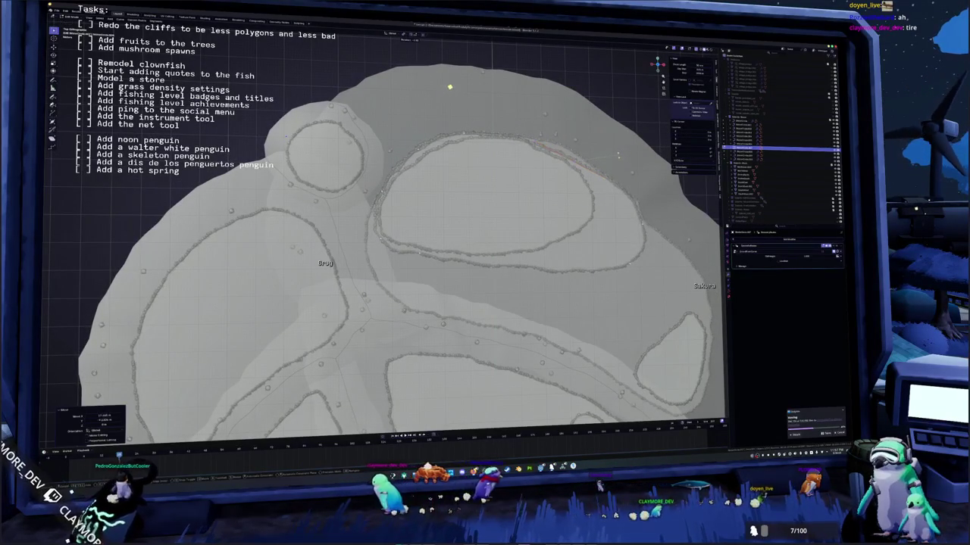
click(454, 79)
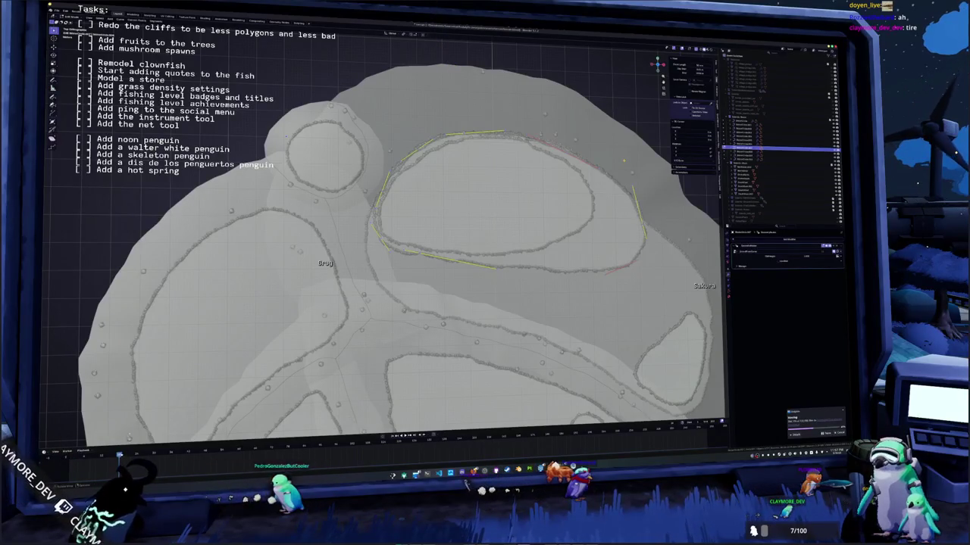
ctrl+click(615, 161)
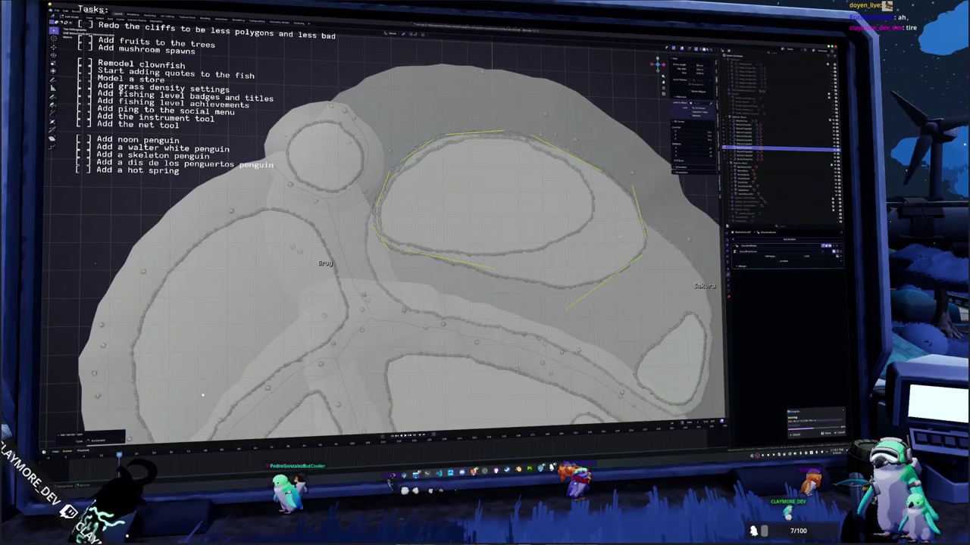
click(642, 266)
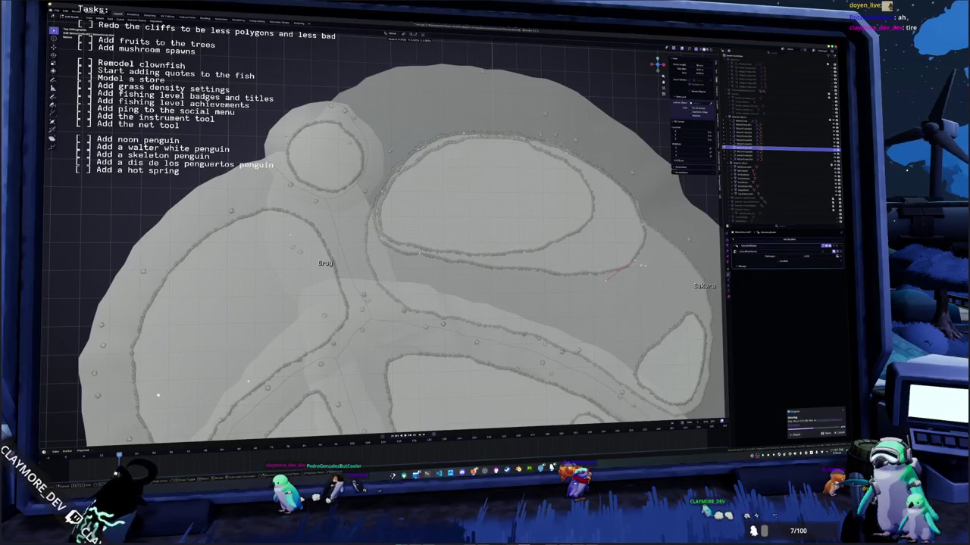
click(640, 216)
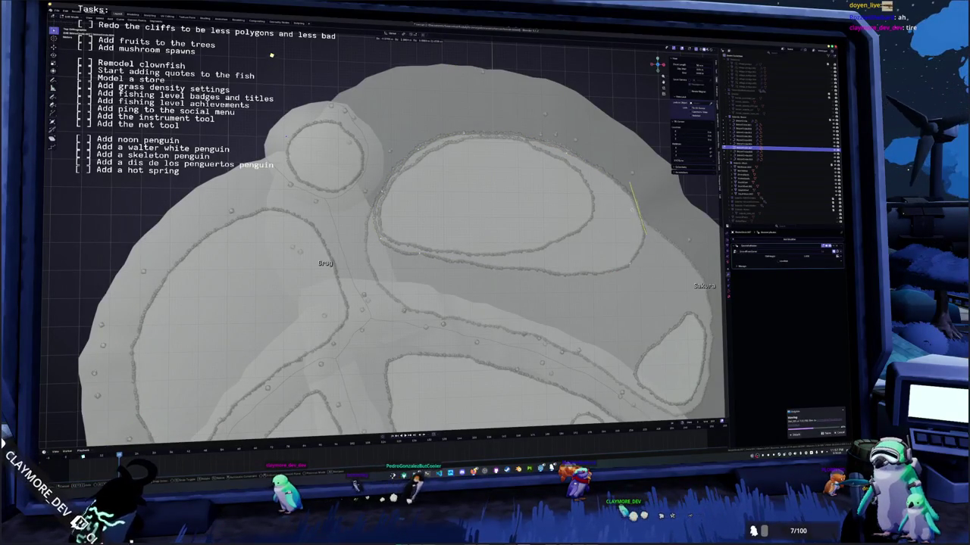
ctrl+click(595, 144)
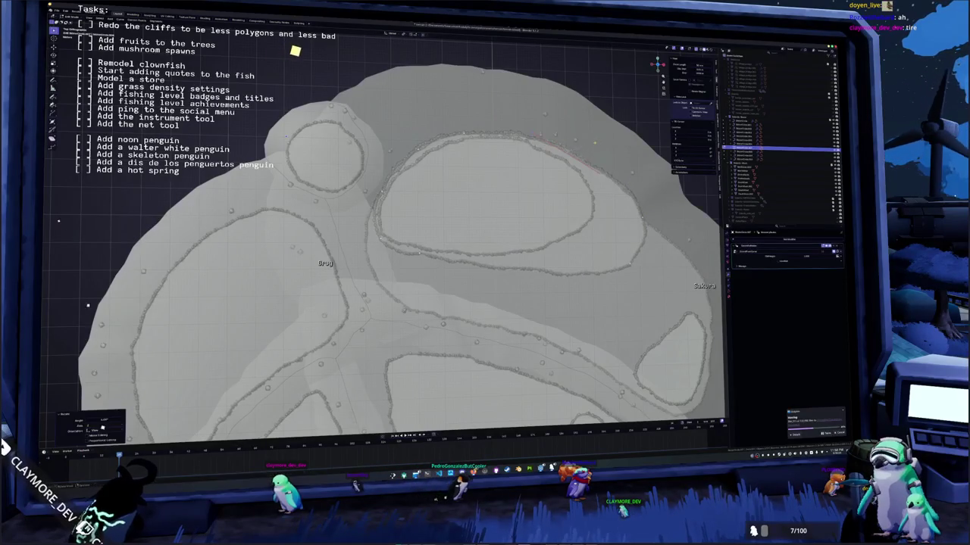
right_click(598, 189)
click(610, 227)
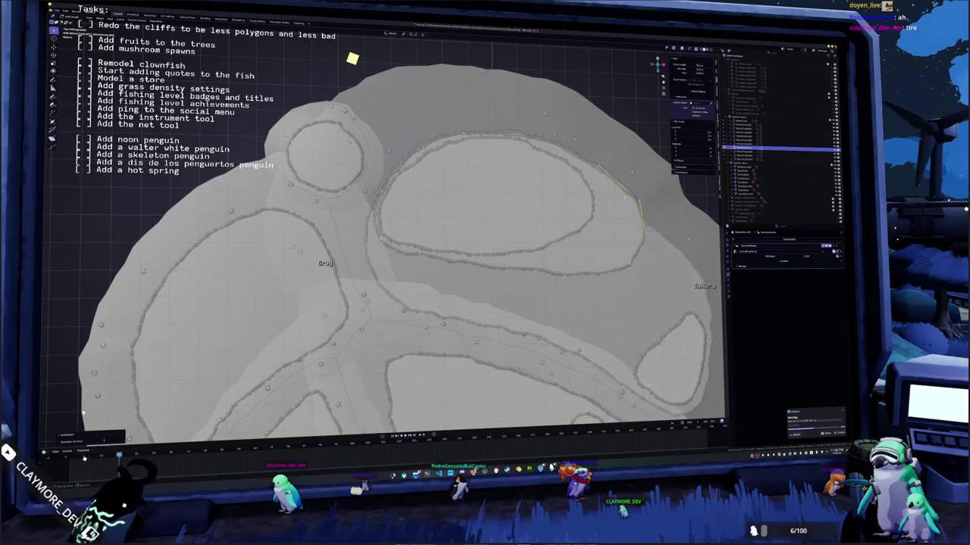
Step: Select and reposition rim edges on the ring's upper-right and right side
scroll(421, 208, up, 1)
scroll(384, 235, up, 1)
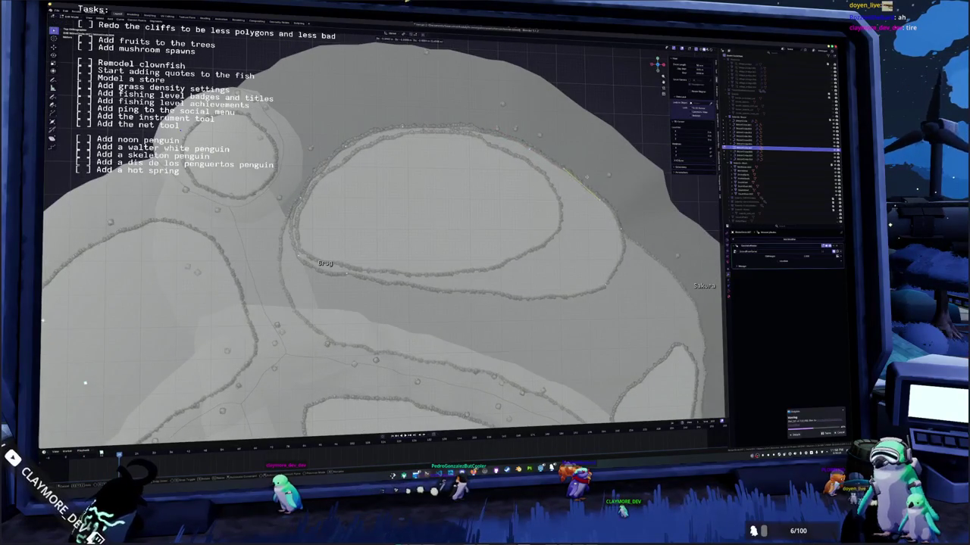
scroll(382, 236, up, 1)
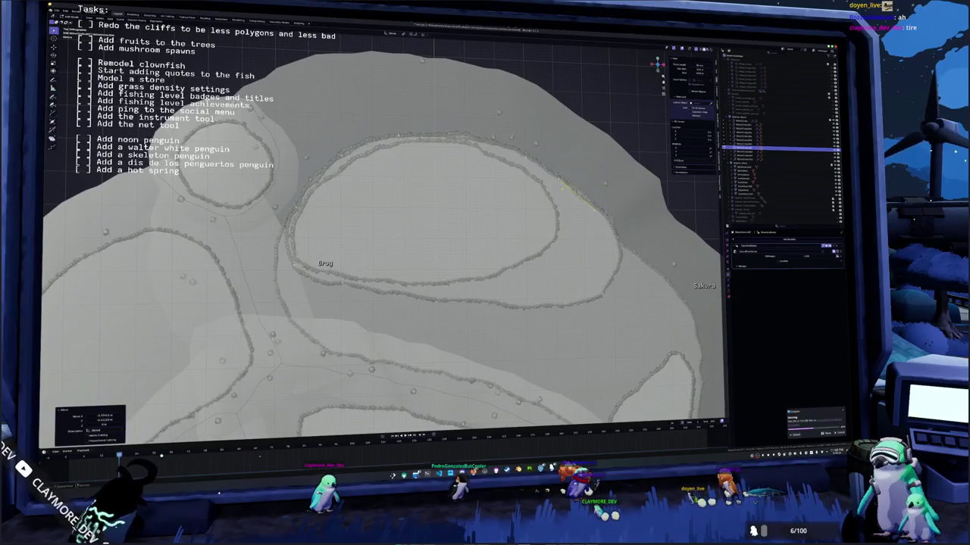
click(519, 149)
key(Return)
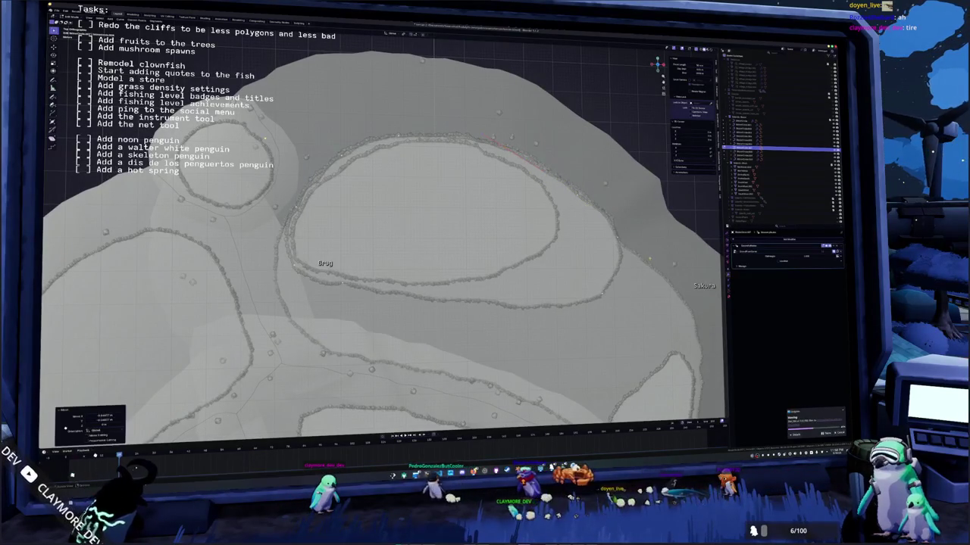
click(615, 235)
key(Return)
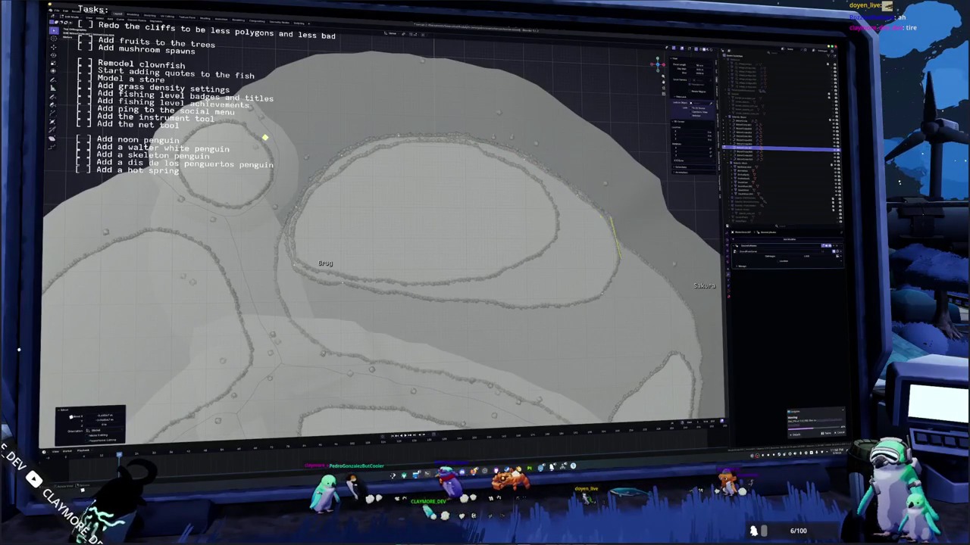
click(576, 193)
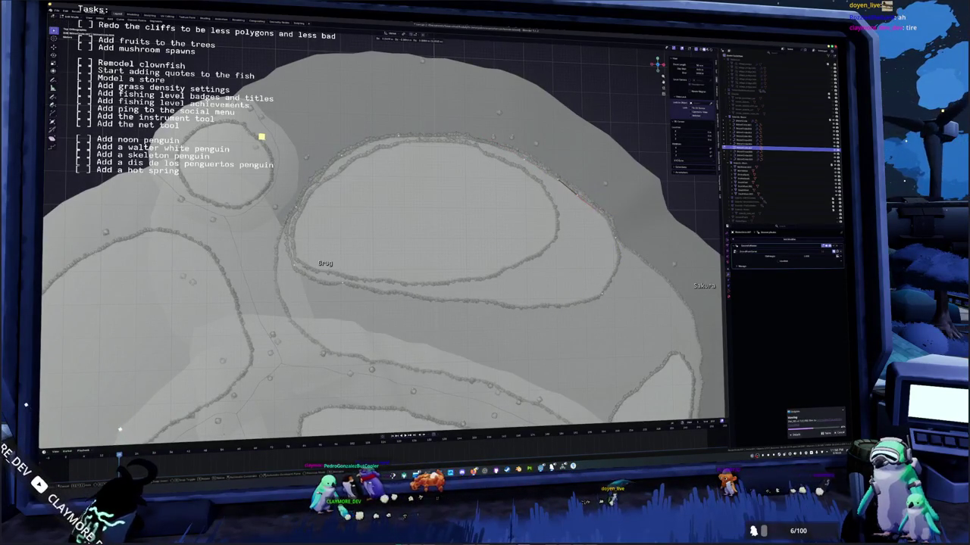
Step: Move the top rim edge once more and orbit closer to check the ring
key(ctrl+z)
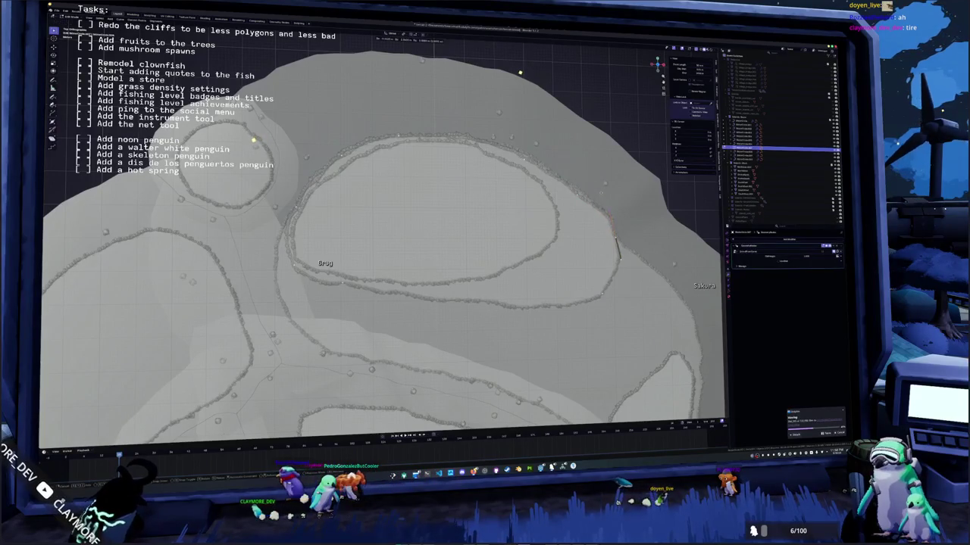
key(ctrl+shift+z)
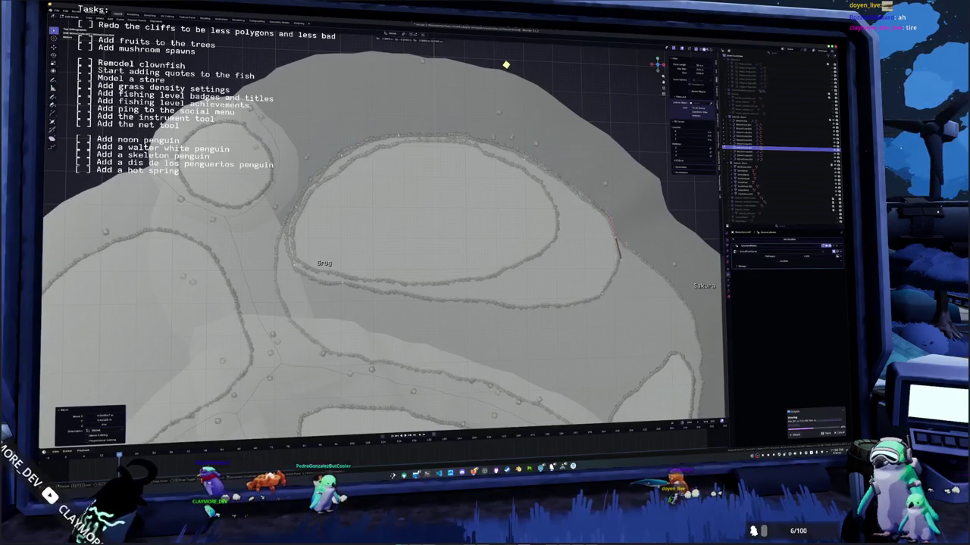
key(g)
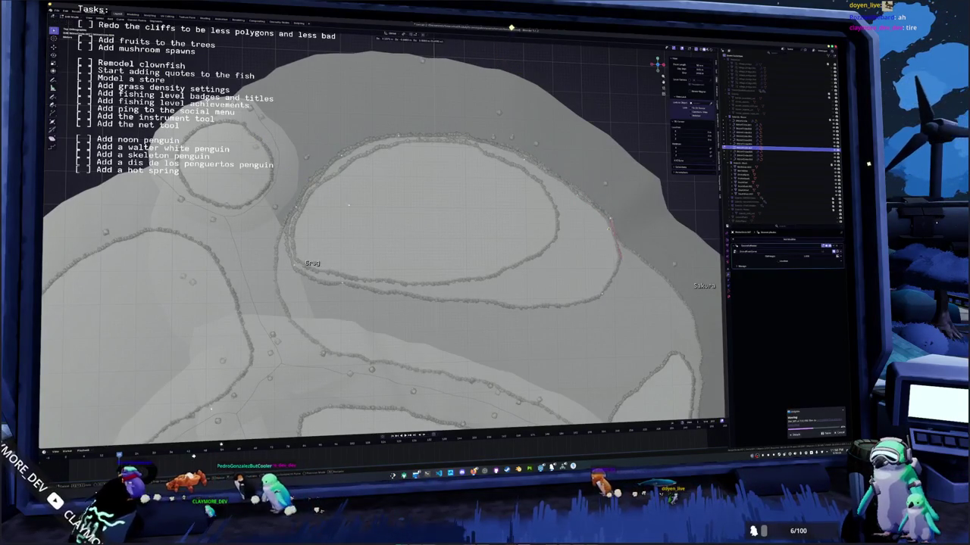
click(226, 385)
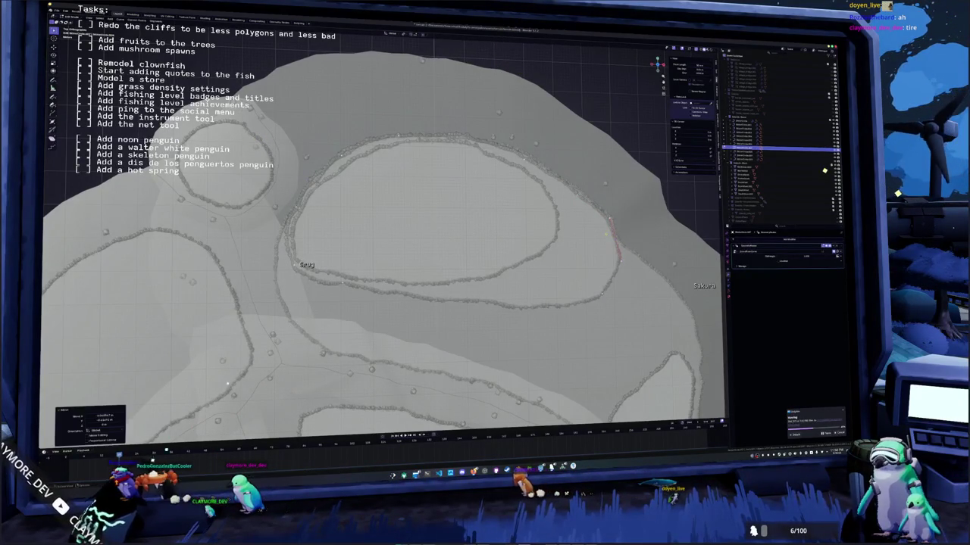
drag(454, 227, 485, 228)
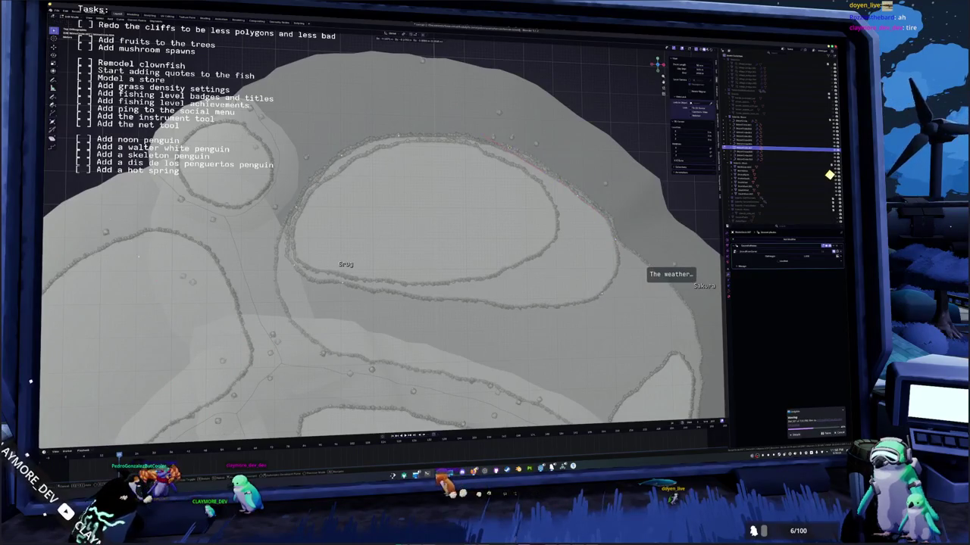
drag(486, 157, 480, 168)
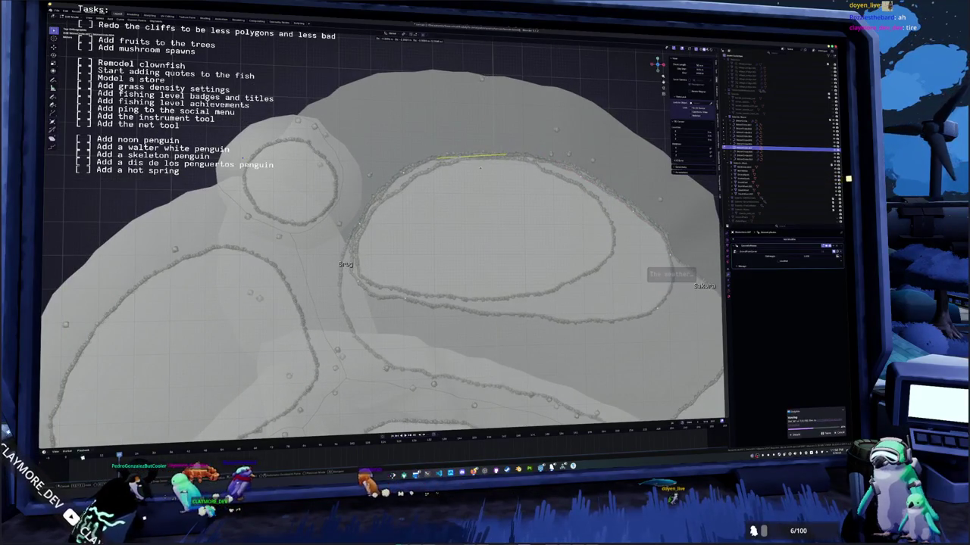
Step: Settle the top rim edge, then move a left-side edge of the big ring lower
click(480, 168)
click(81, 403)
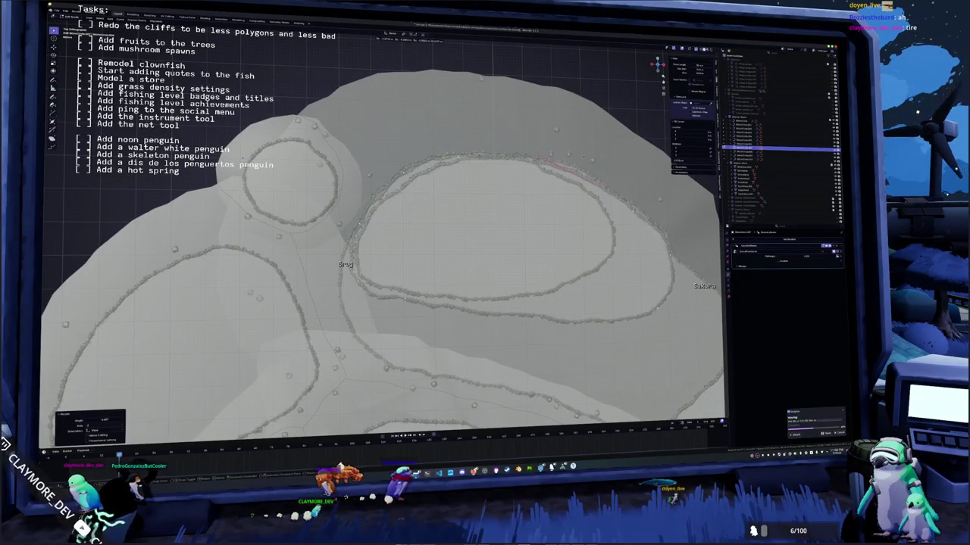
key(ctrl+z)
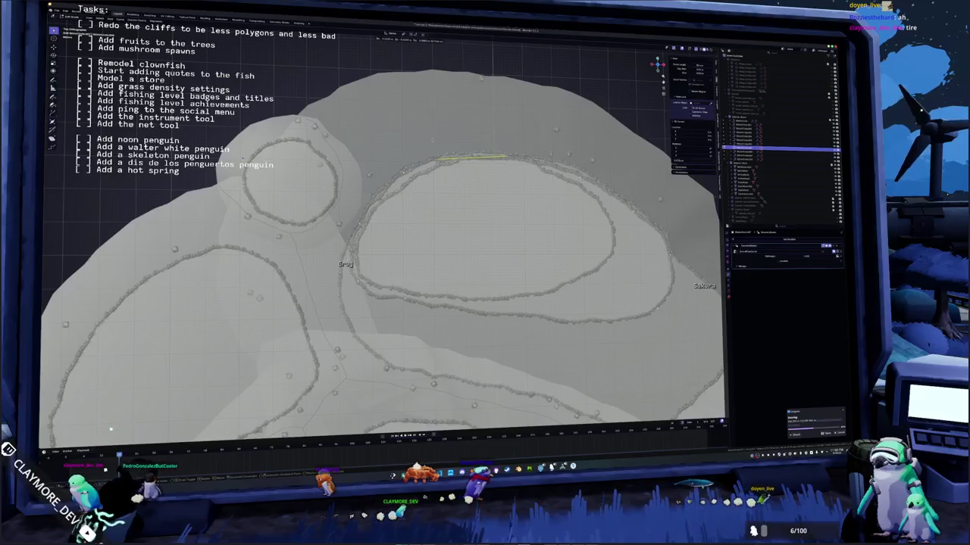
key(ctrl+z)
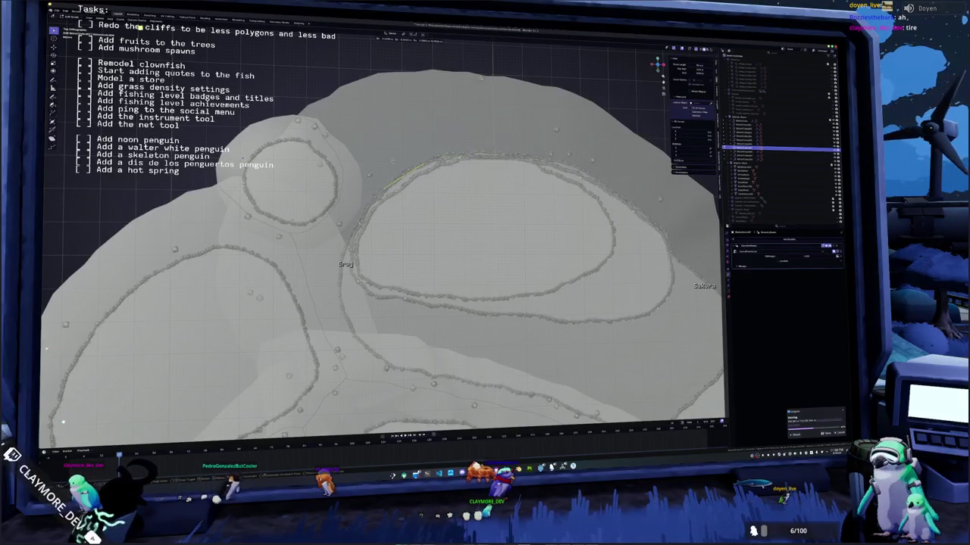
key(ctrl+shift+z)
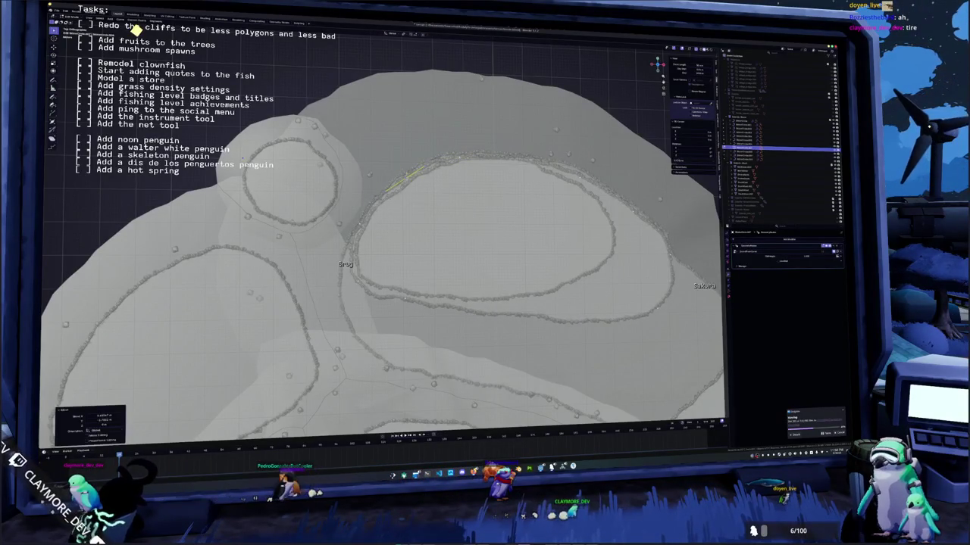
click(360, 218)
key(shift+r)
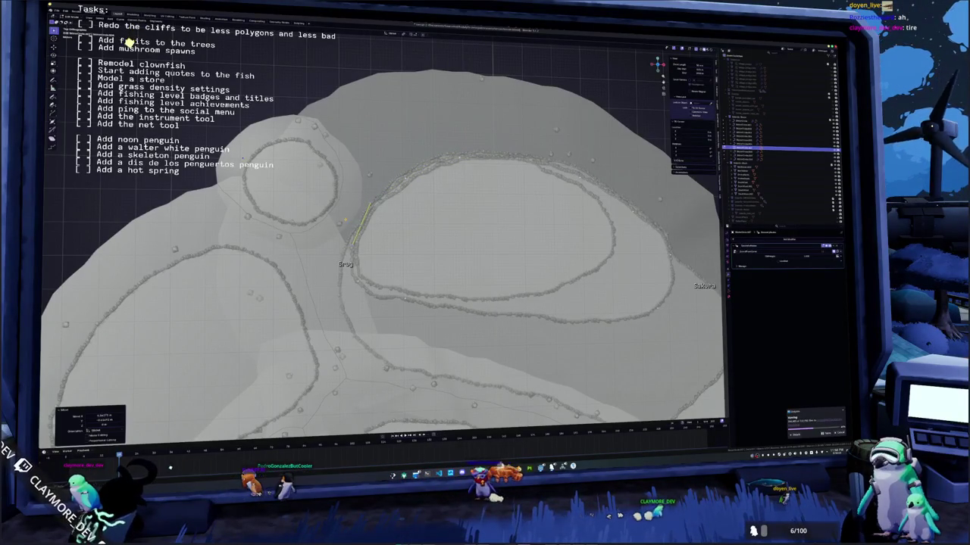
key(g)
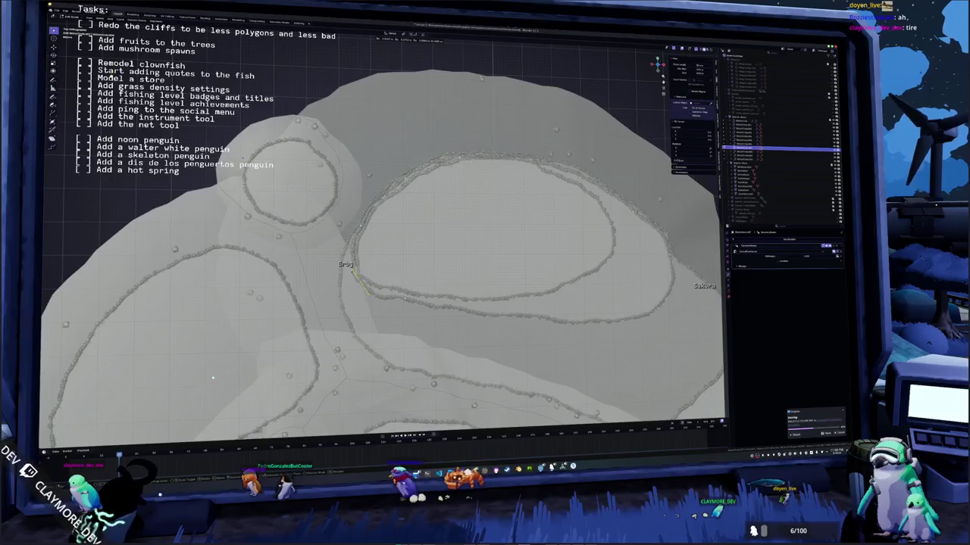
key(Return)
click(207, 352)
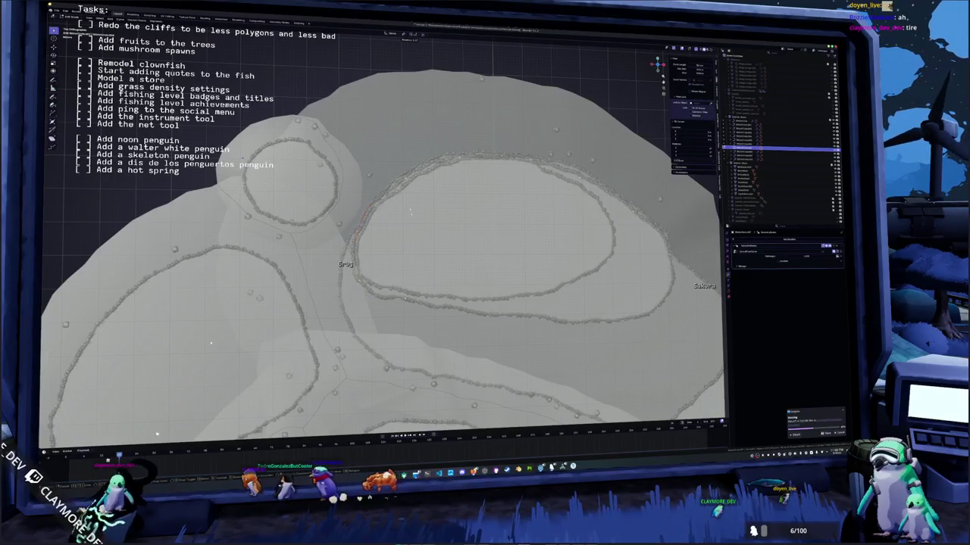
Step: Rotate and nudge the left rim edges down to hug the island outline, then deselect
drag(131, 407, 129, 374)
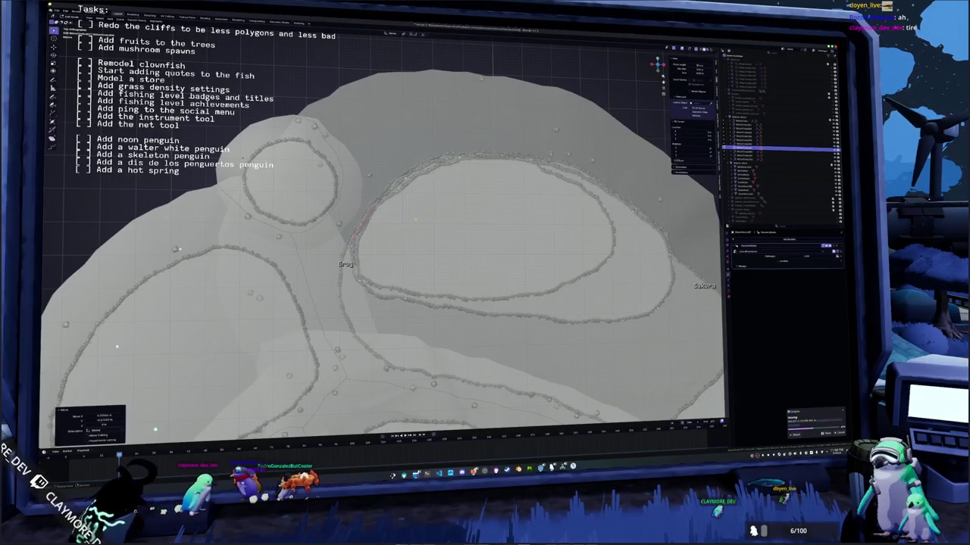
key(r)
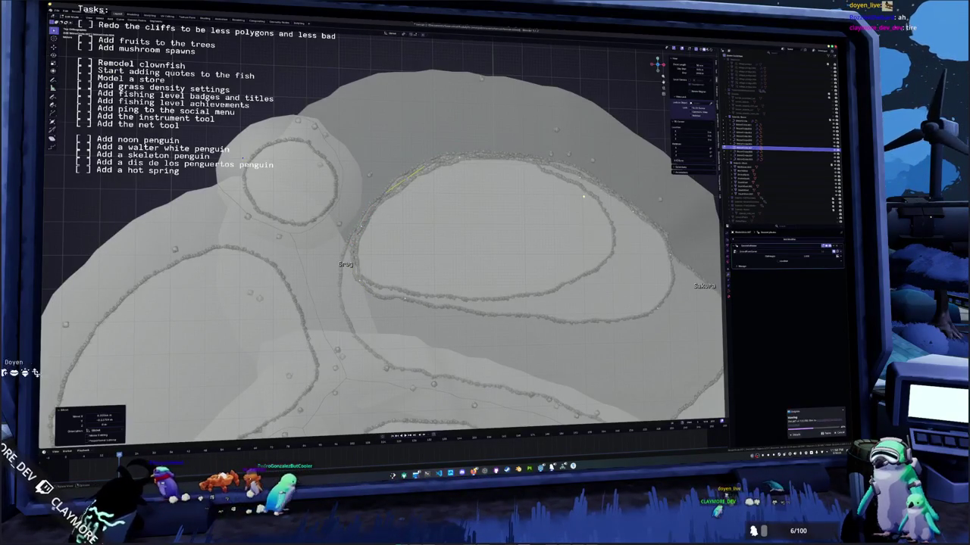
key(Return)
key(g)
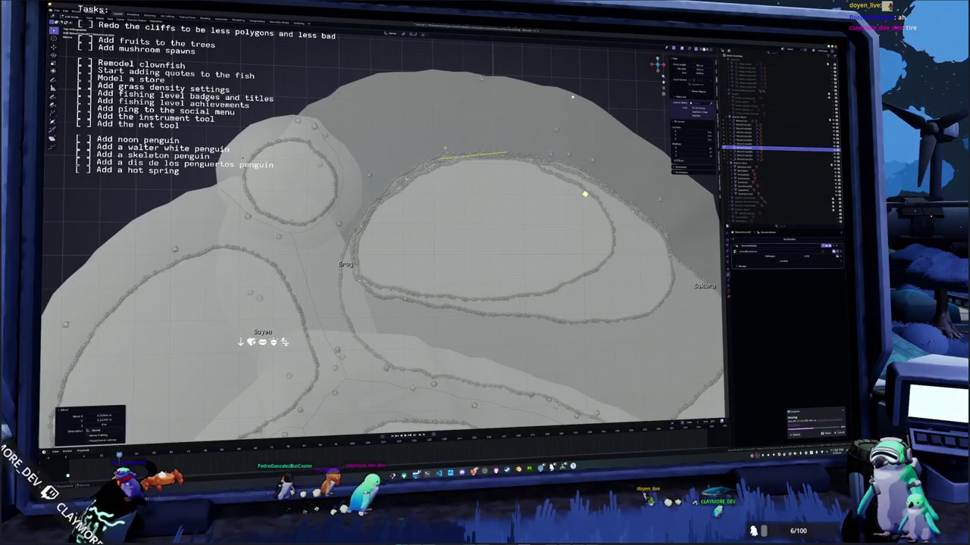
key(Return)
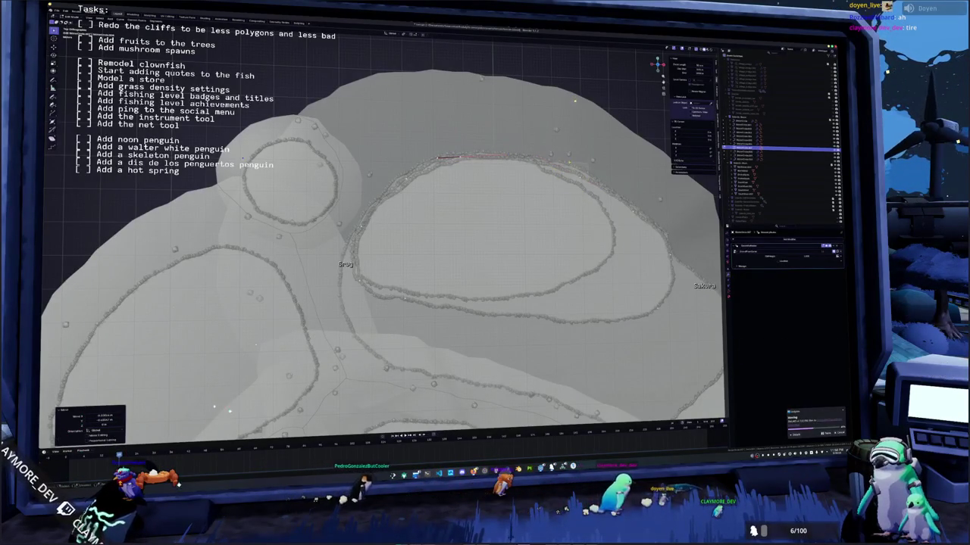
key(g)
key(Return)
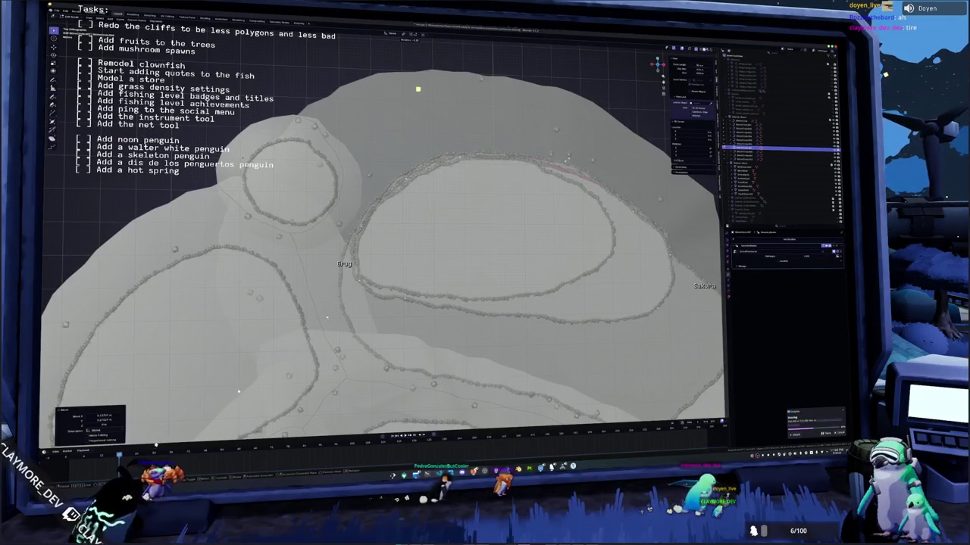
key(g)
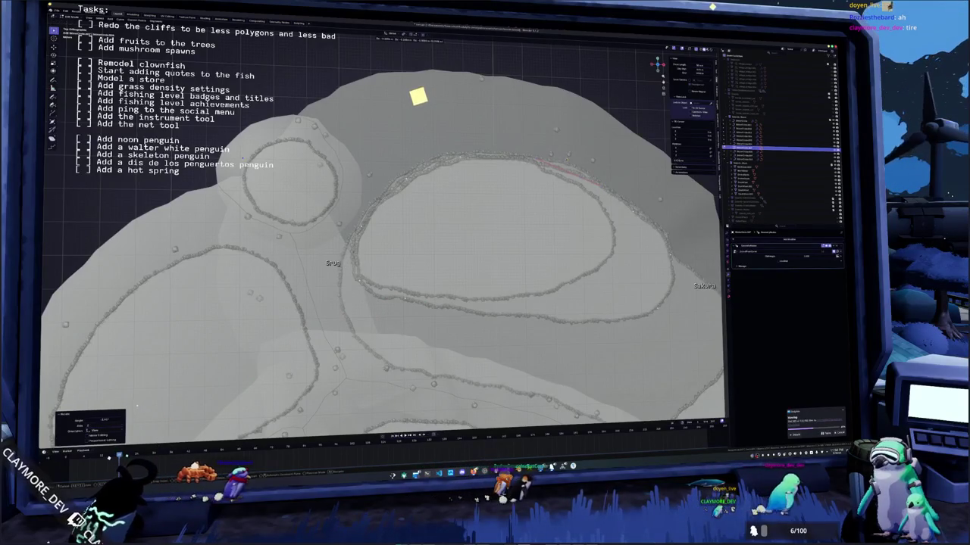
key(Return)
key(g)
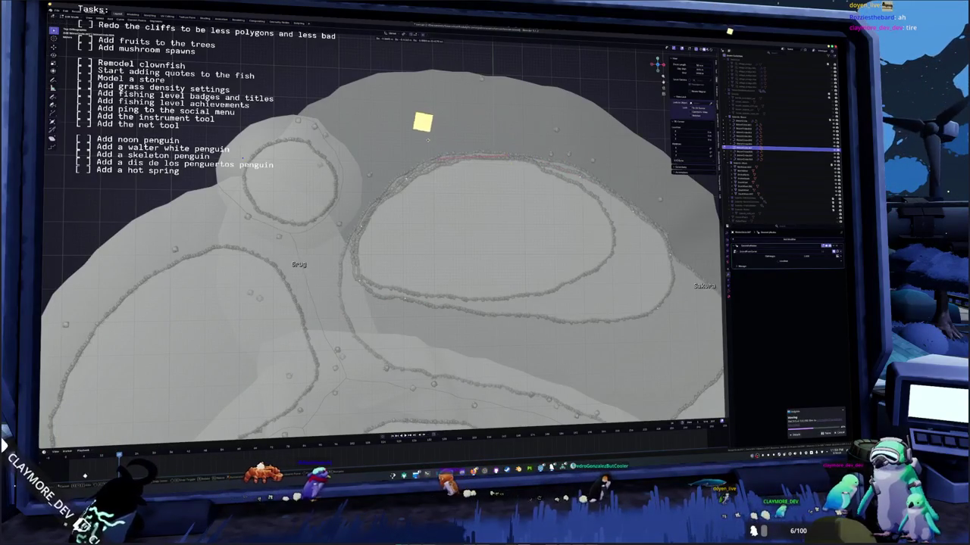
key(Return)
key(s)
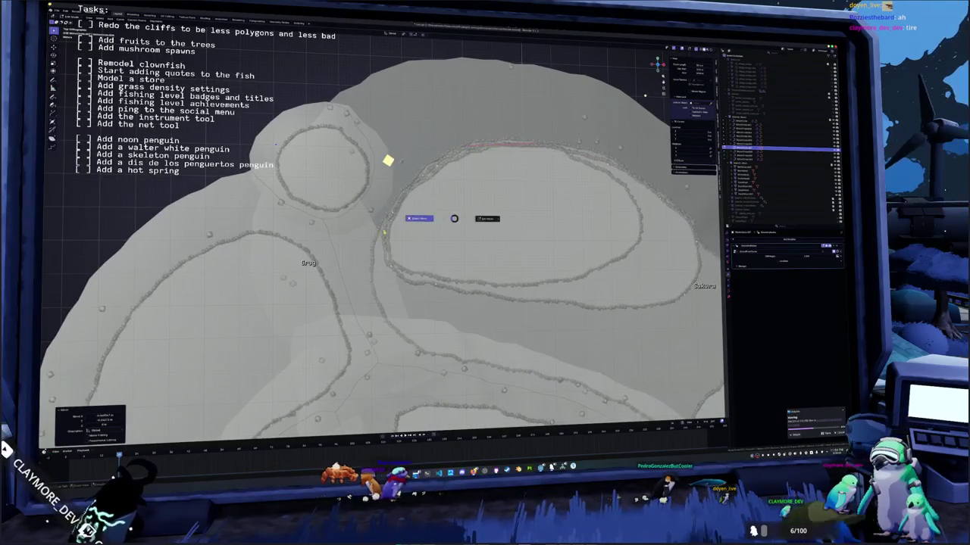
click(780, 152)
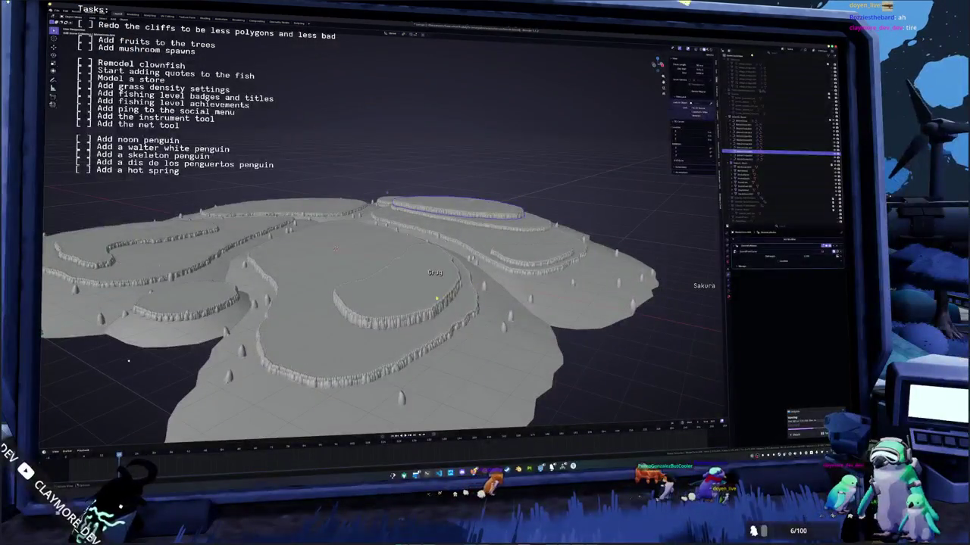
click(437, 299)
click(454, 206)
key(KP_1)
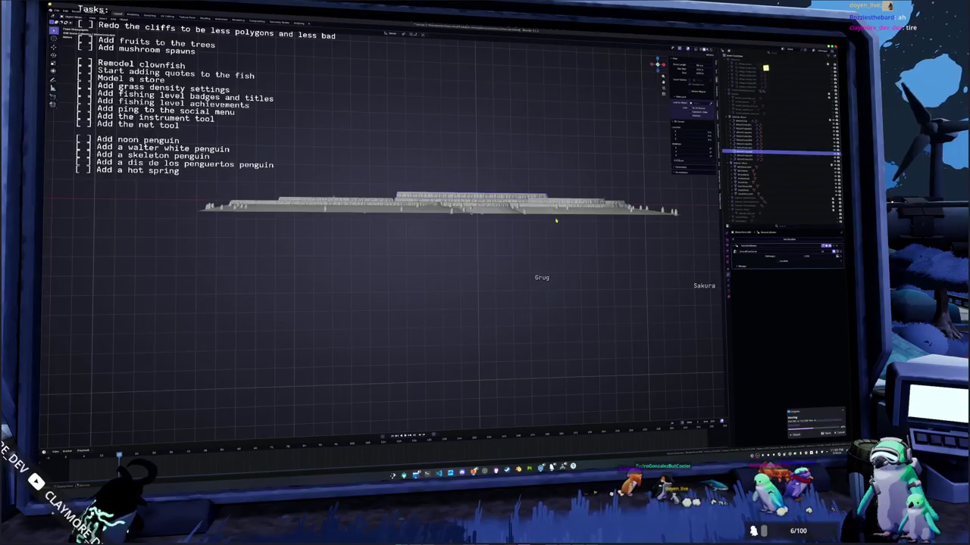
key(KP_4)
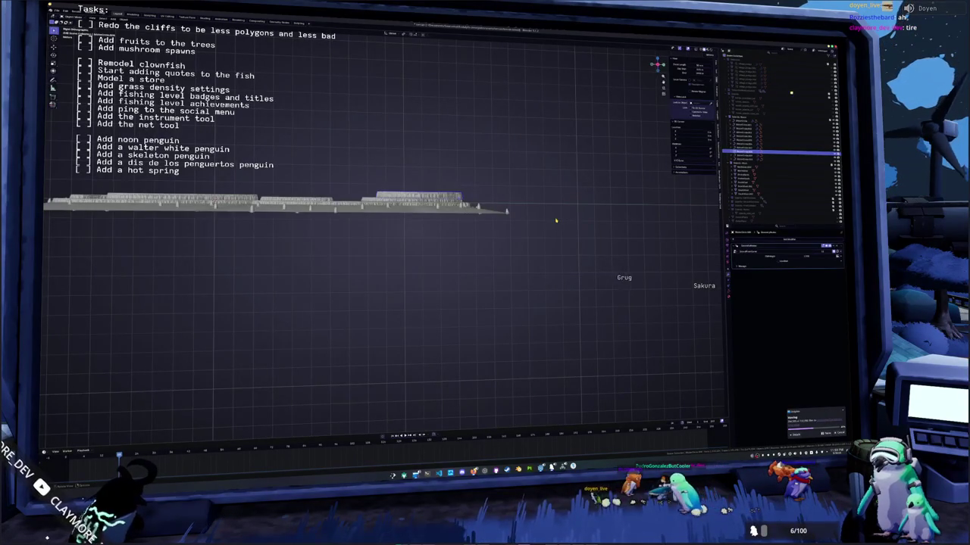
key(KP_8)
key(KP_8)
key(KP_8)
scroll(497, 215, up, 5)
key(KP_2)
key(KP_2)
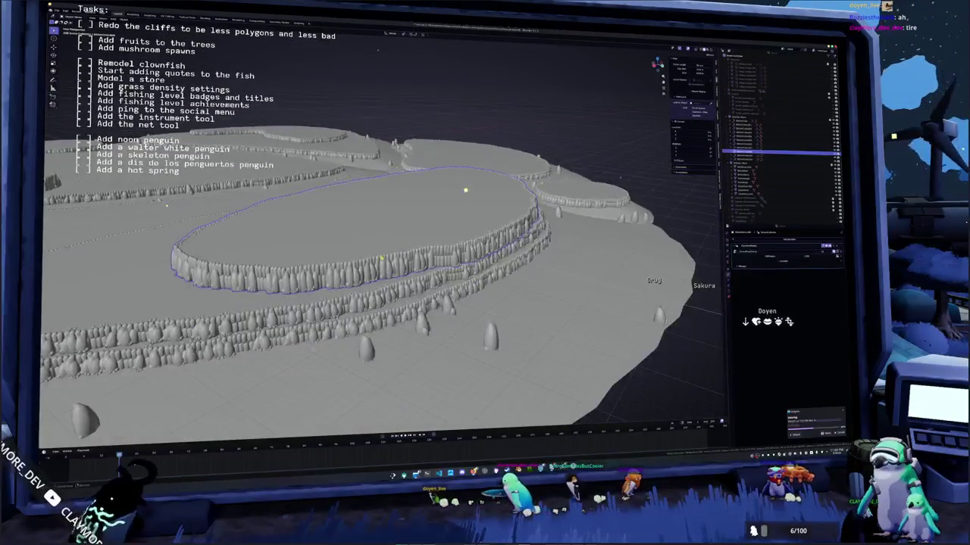
key(KP_7)
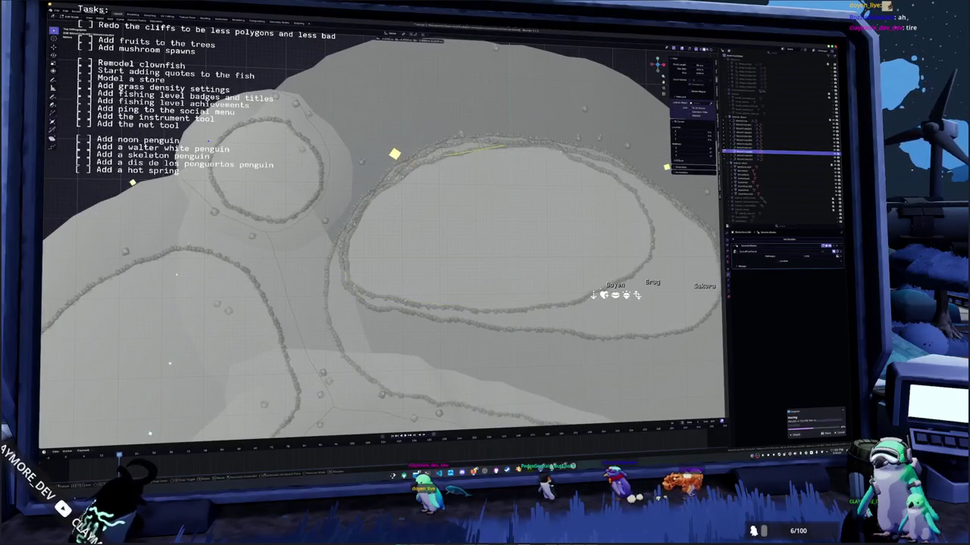
Step: Move the big cliff ring's top edge, then shift its left edge about 2.14 m along X
key(g)
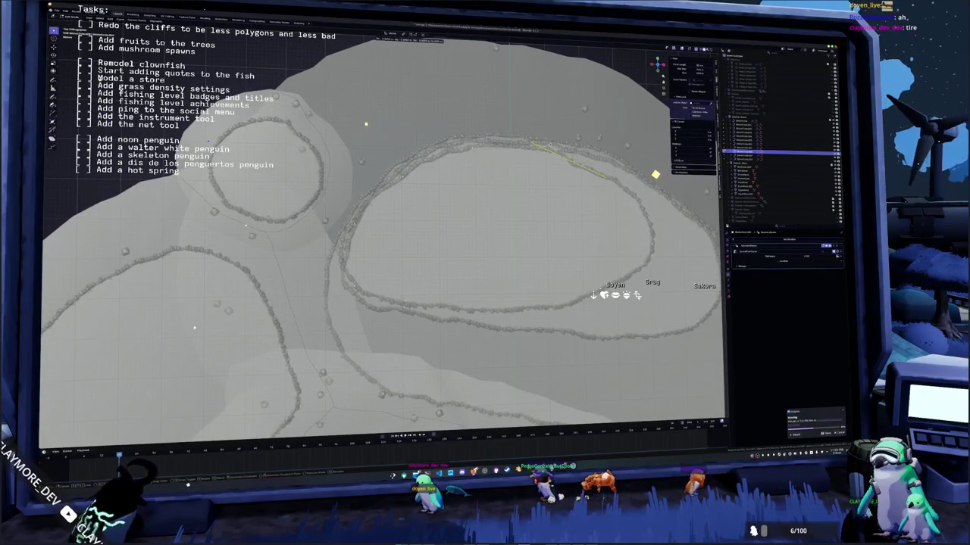
click(652, 179)
click(650, 185)
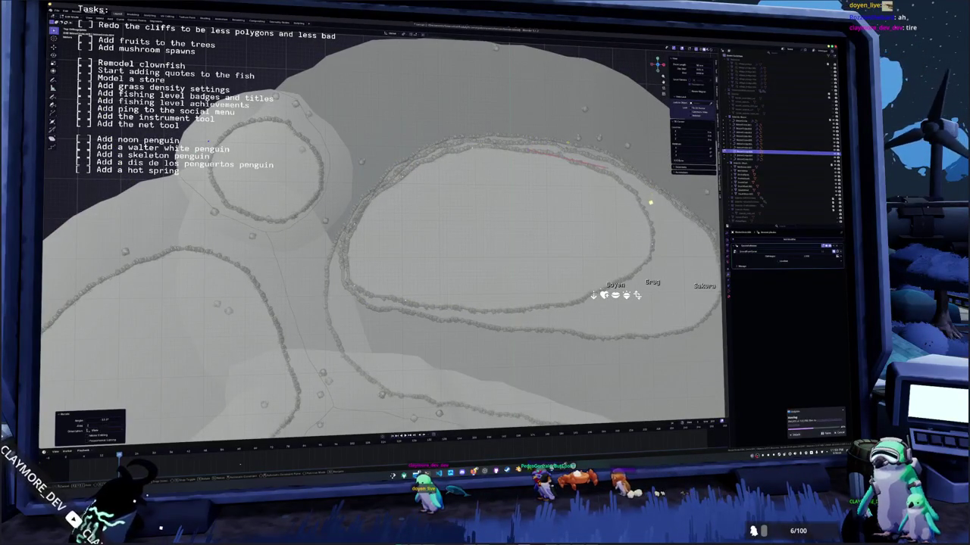
drag(652, 215, 581, 220)
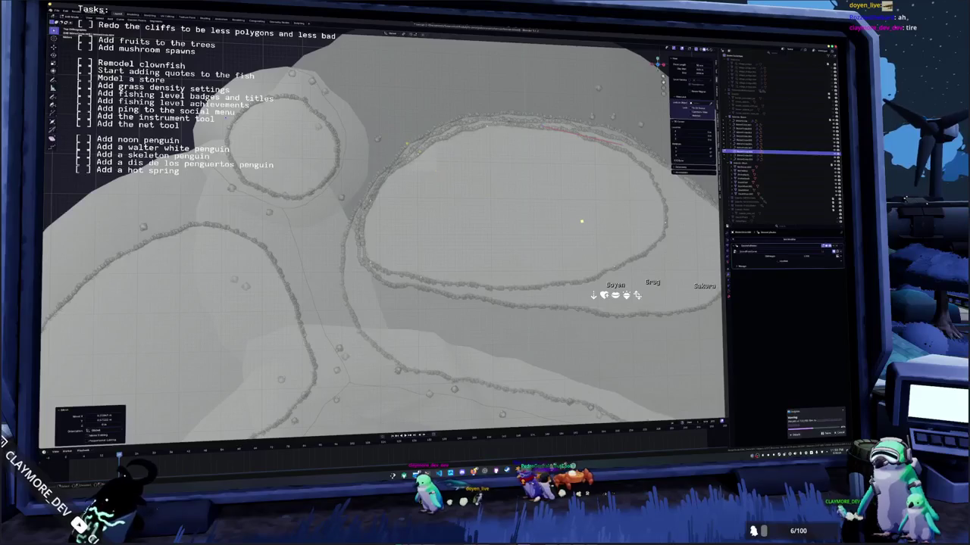
click(581, 222)
mouse_move(579, 224)
mouse_down()
mouse_move(563, 262)
mouse_move(556, 206)
mouse_up()
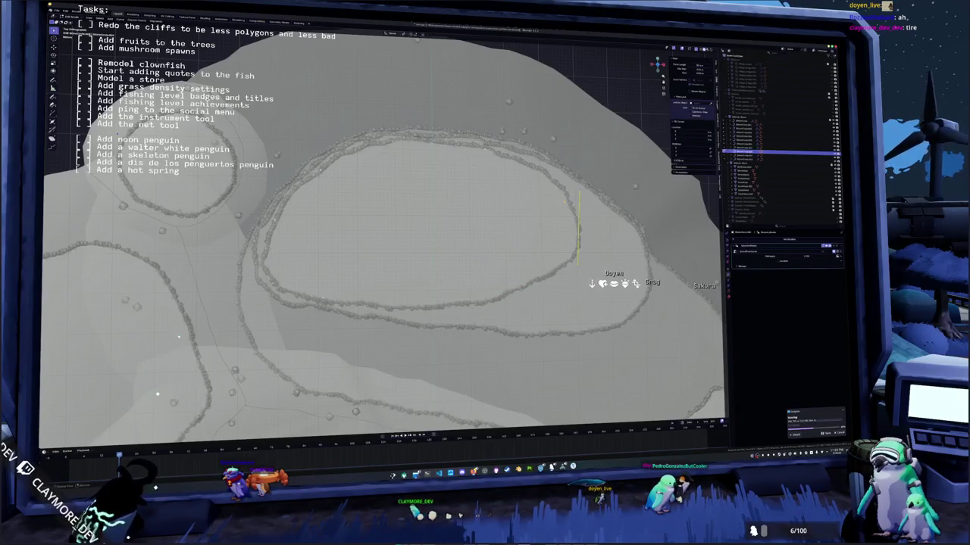
Step: Move, rotate and X-axis-scale the path edge so it follows the inner plateau's rim
key(g)
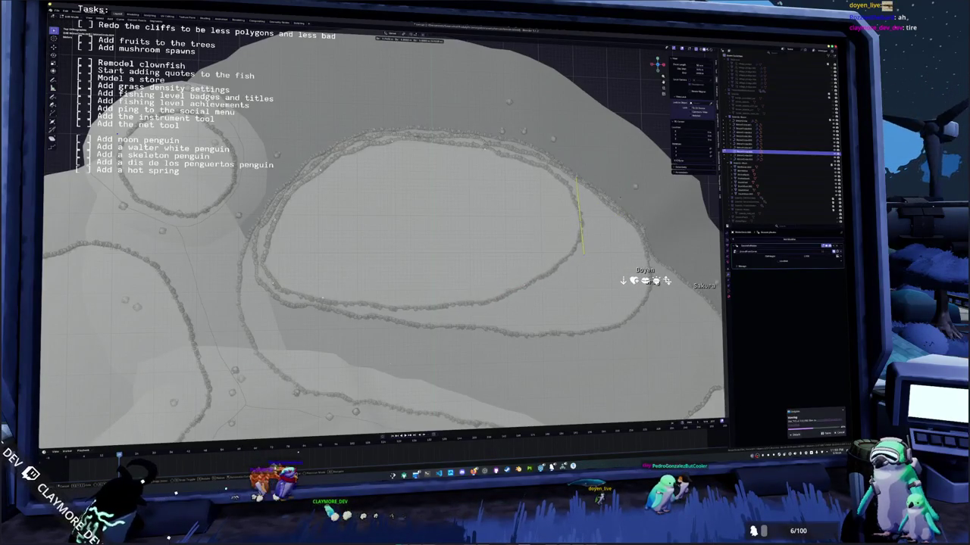
click(652, 278)
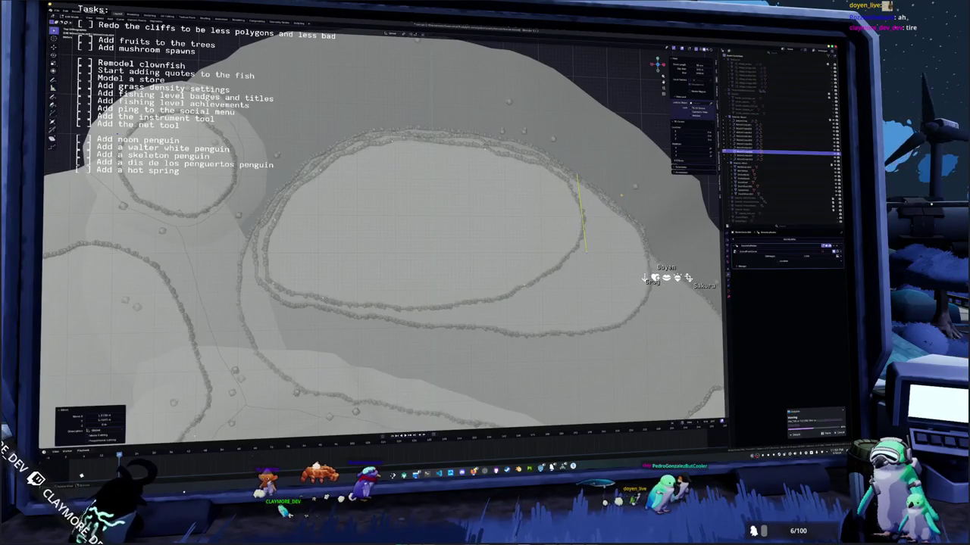
key(r)
click(666, 275)
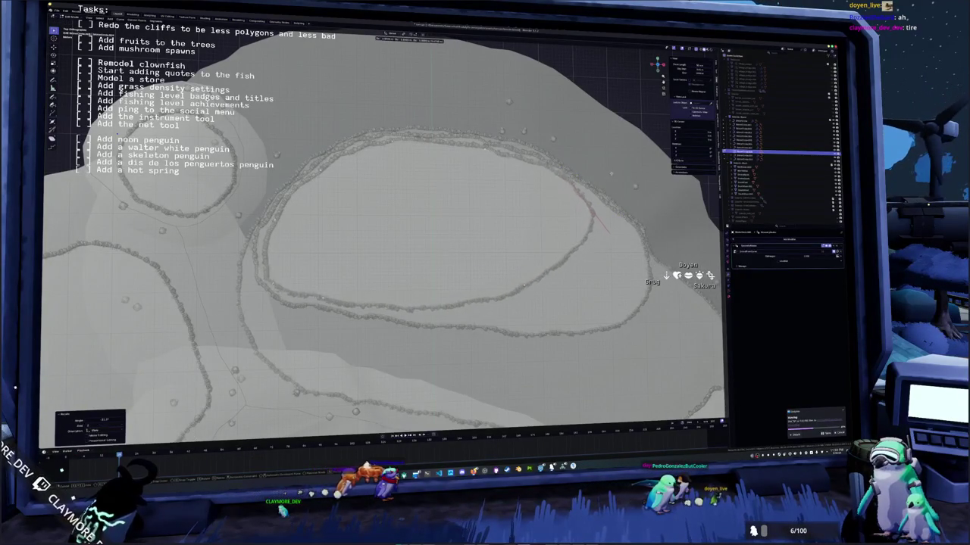
key(s)
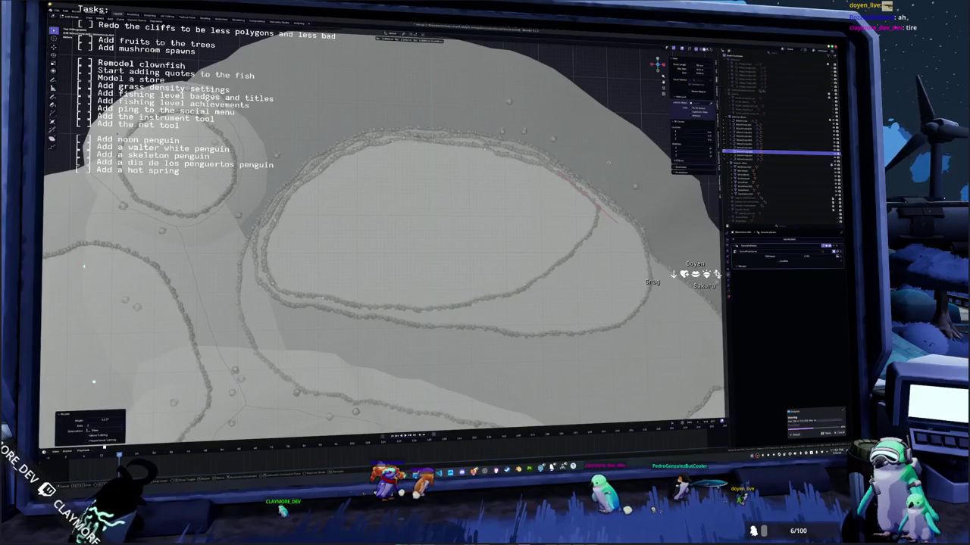
key(Return)
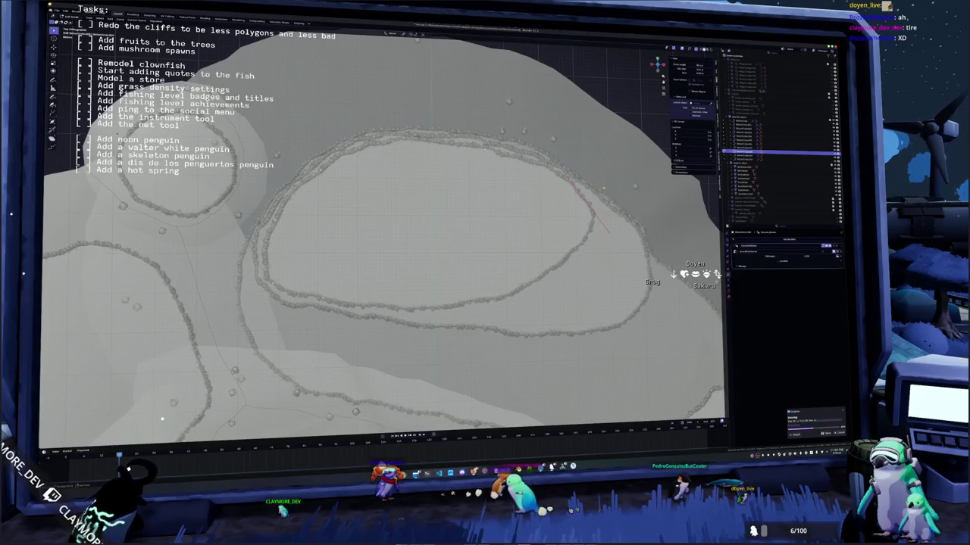
key(s)
key(x)
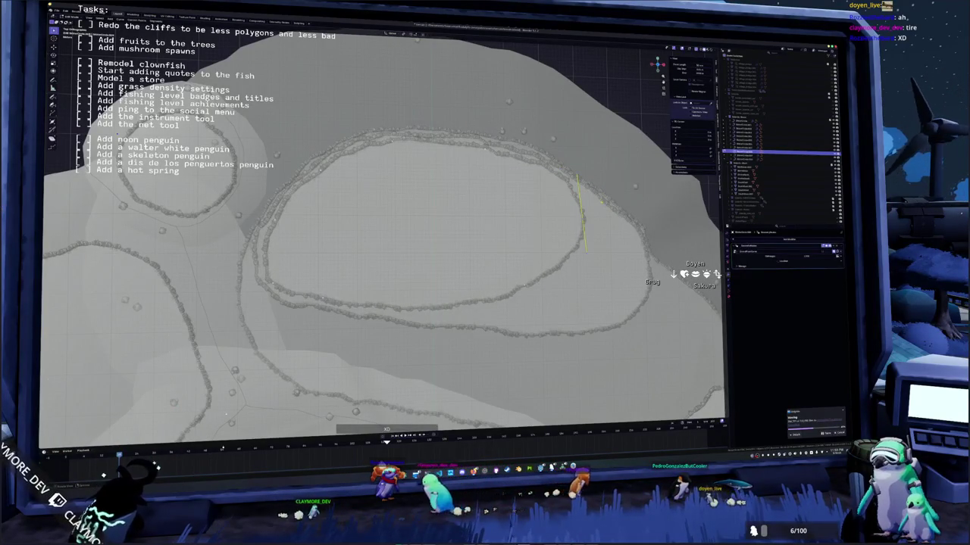
key(Return)
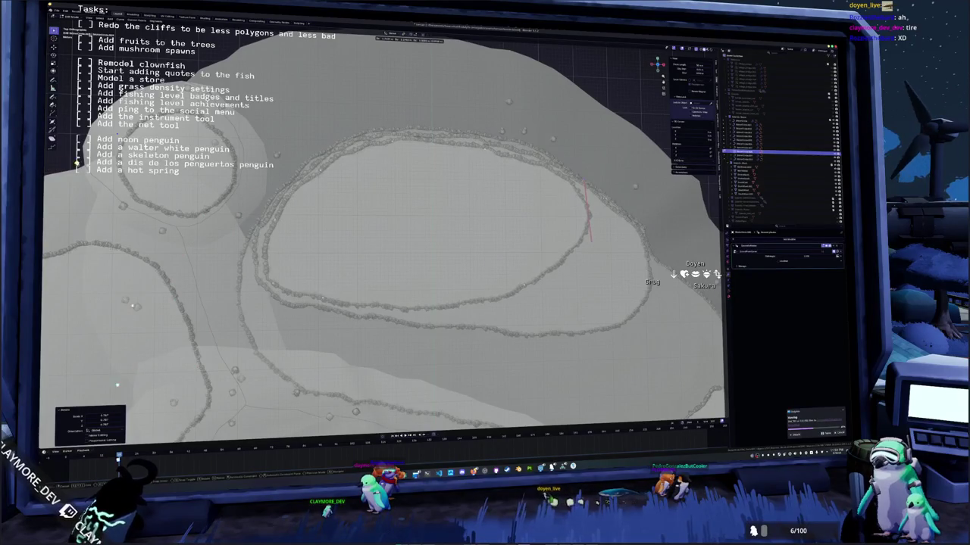
Step: Exit Edit Mode and orbit to view the tiered cliff rings from the side
drag(119, 401, 98, 352)
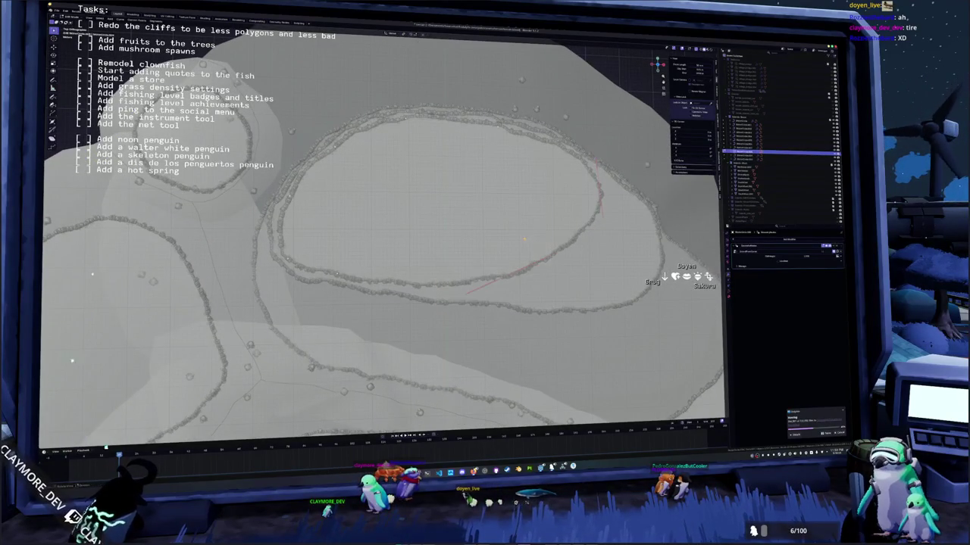
key(Tab)
mouse_move(172, 351)
mouse_down()
mouse_move(234, 326)
mouse_move(273, 259)
mouse_up()
Step: Select and frame the right plateau, zooming and orbiting closer to the terrain pieces
click(274, 259)
click(490, 217)
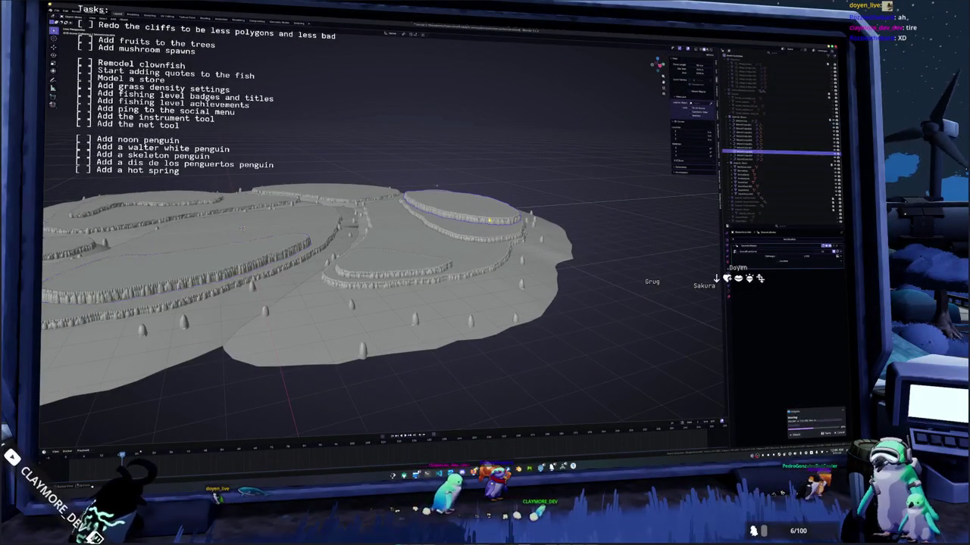
key(KP_Decimal)
click(505, 230)
scroll(505, 229, down, 10)
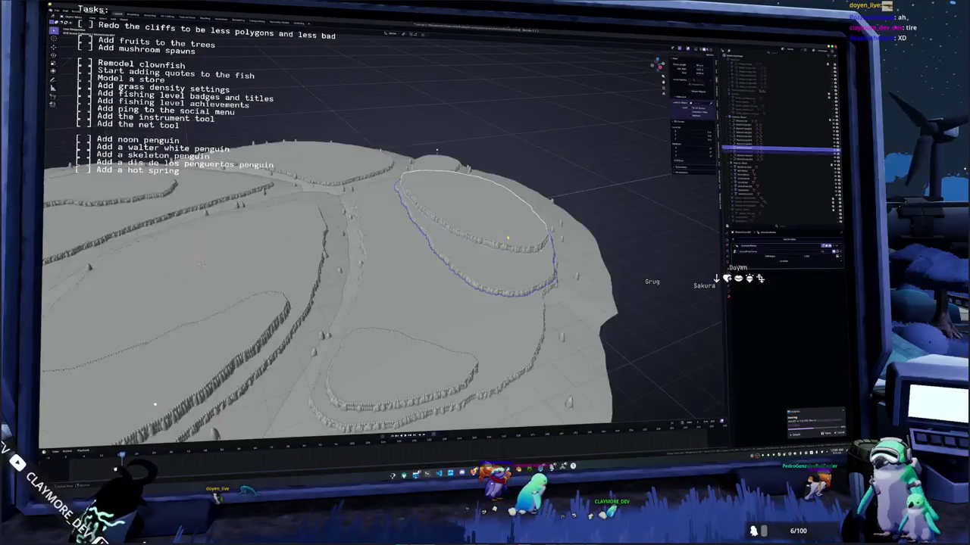
scroll(427, 179, up, 8)
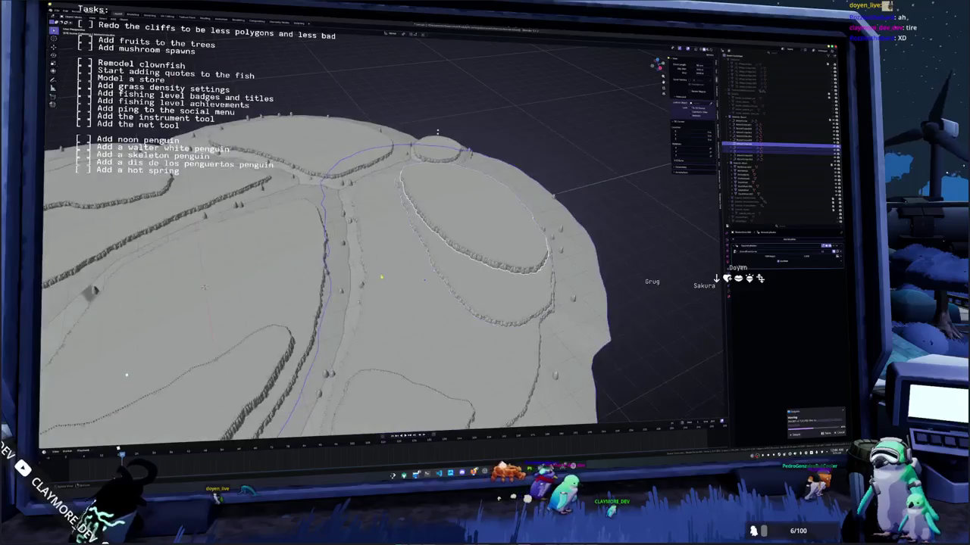
scroll(379, 250, up, 3)
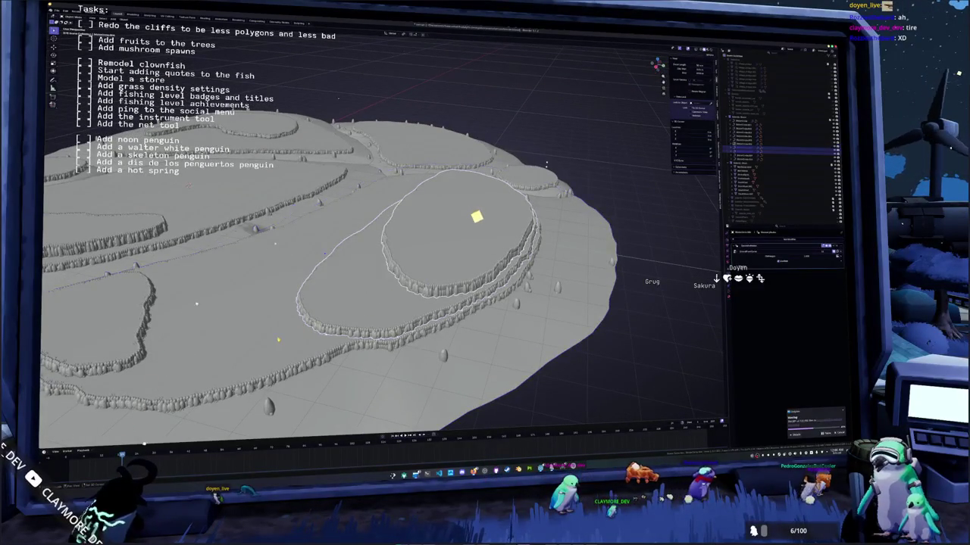
drag(658, 63, 656, 68)
Step: Move the lower plateau ring, path object and upper plateau into another collection
click(440, 280)
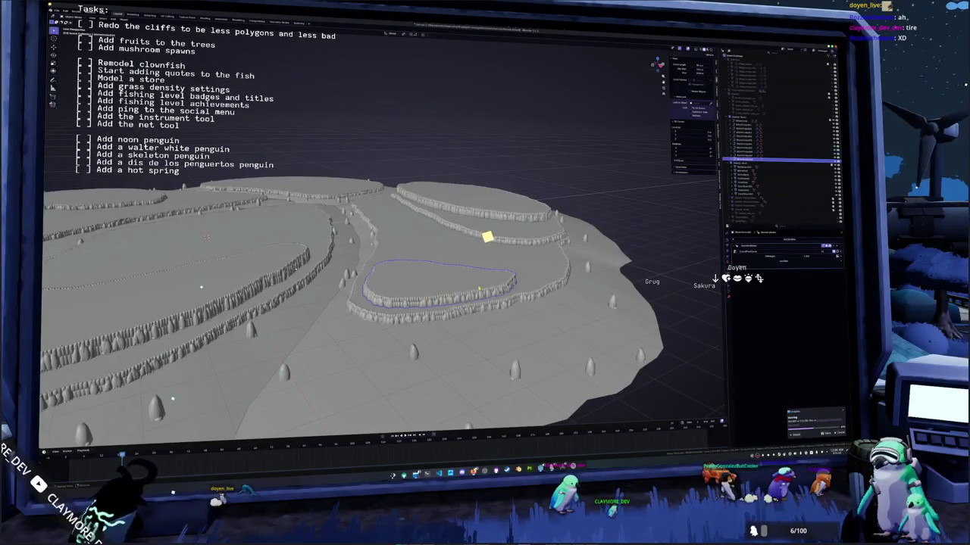
click(650, 205)
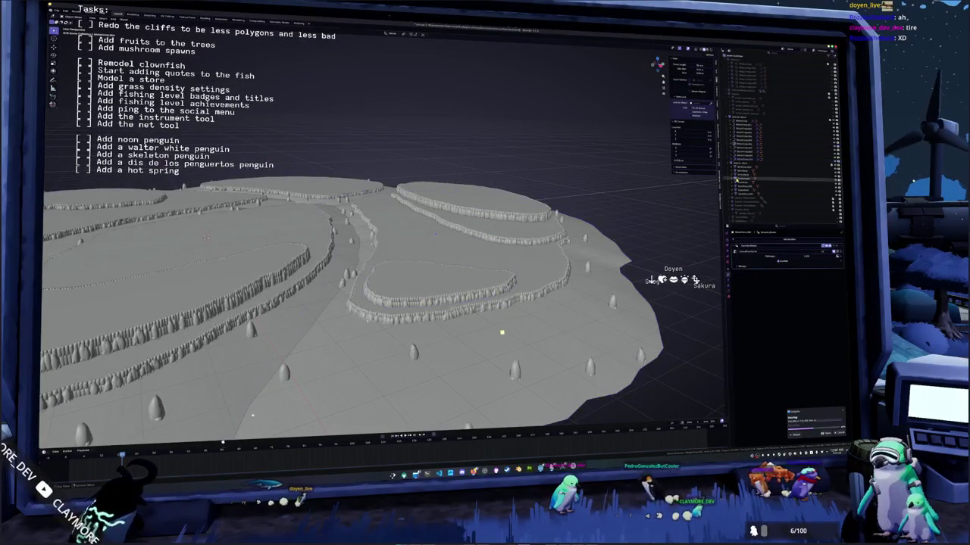
shift+click(440, 284)
shift+click(606, 319)
shift+click(484, 212)
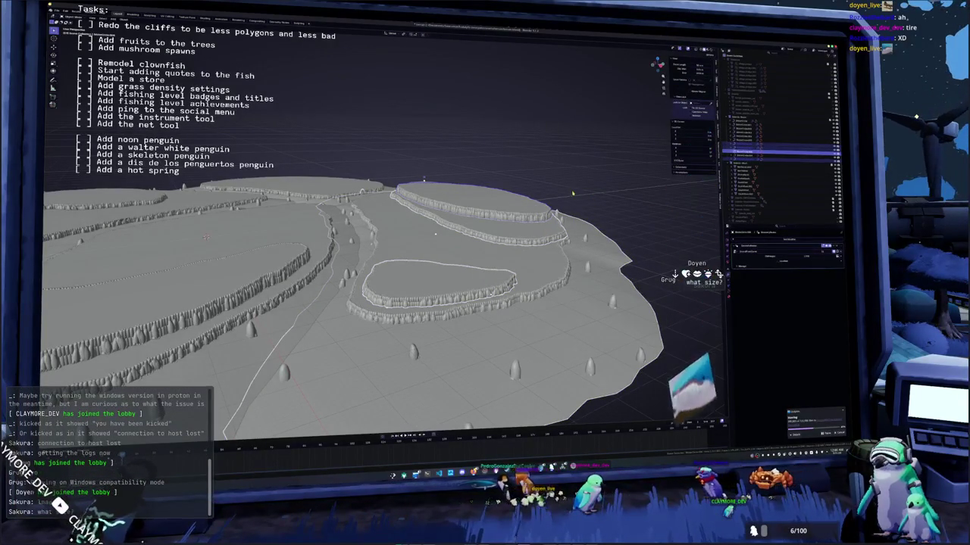
drag(435, 233, 404, 227)
drag(550, 185, 575, 181)
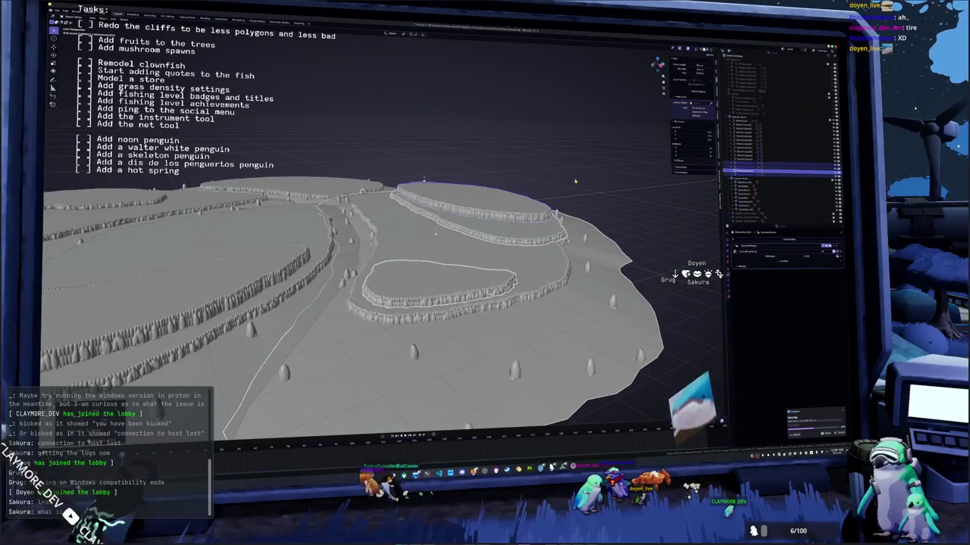
key(m)
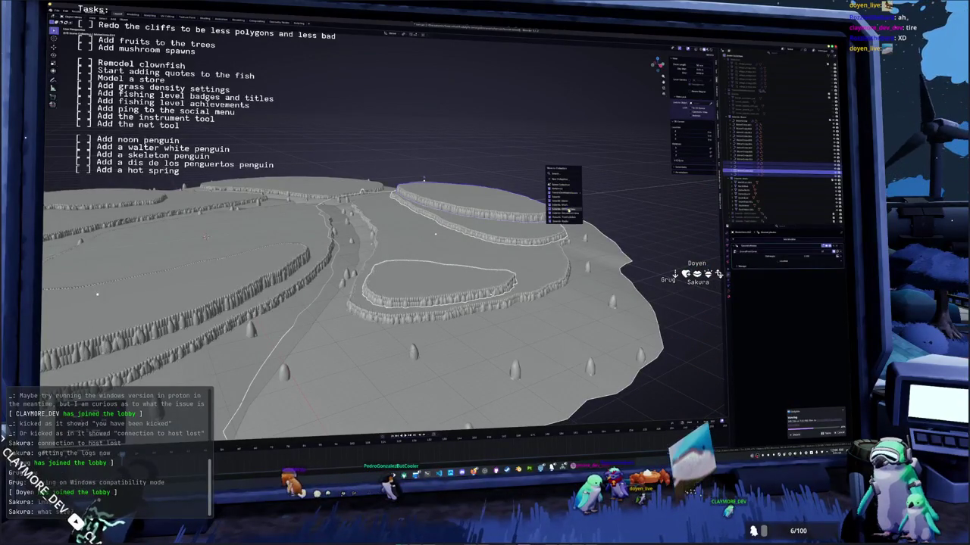
click(565, 206)
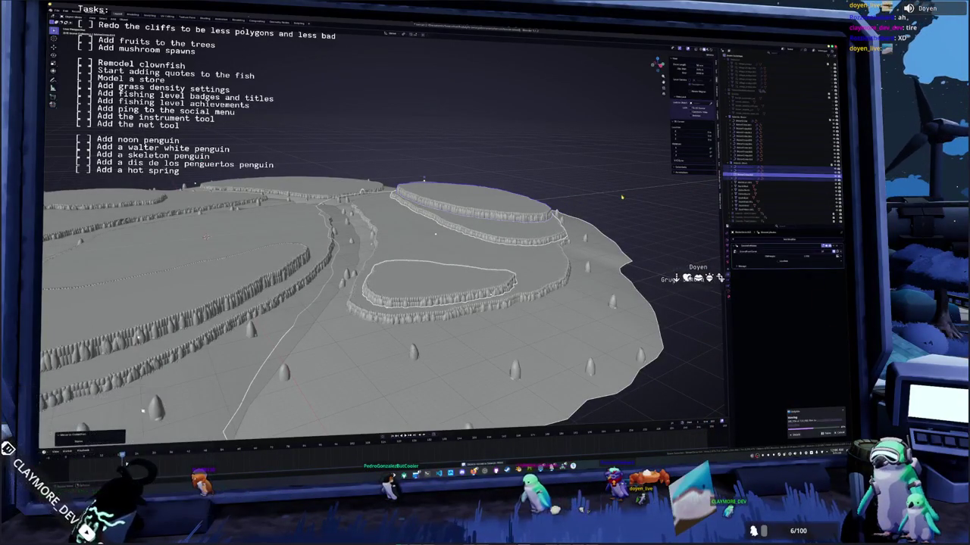
Step: Select the path object on its own and start renaming it with F2
right_click(630, 197)
click(637, 197)
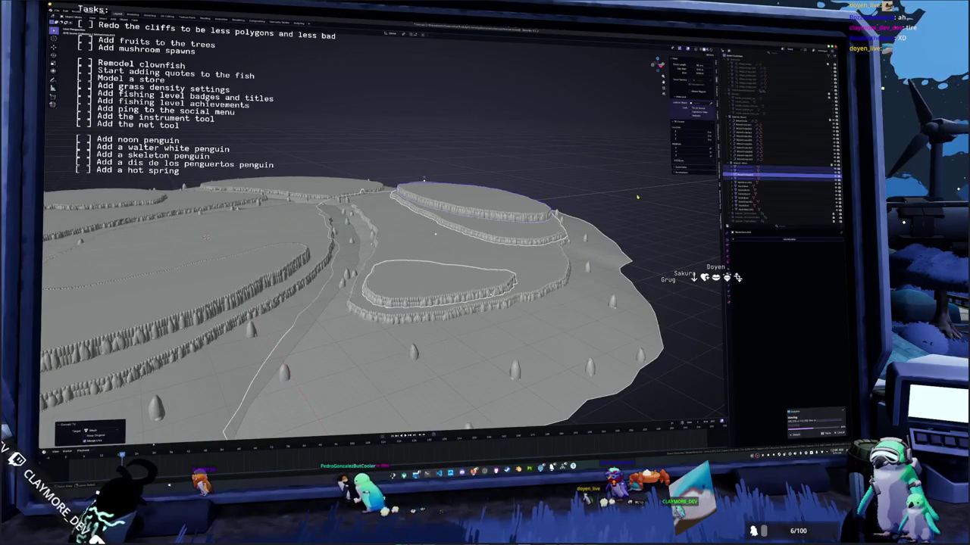
key(ctrl+z)
key(ctrl+z)
key(ctrl+z)
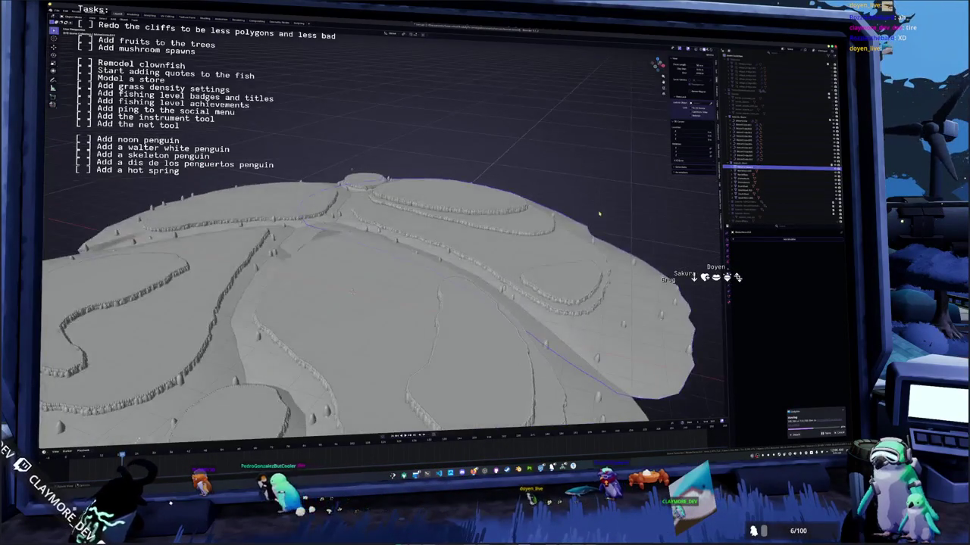
key(F2)
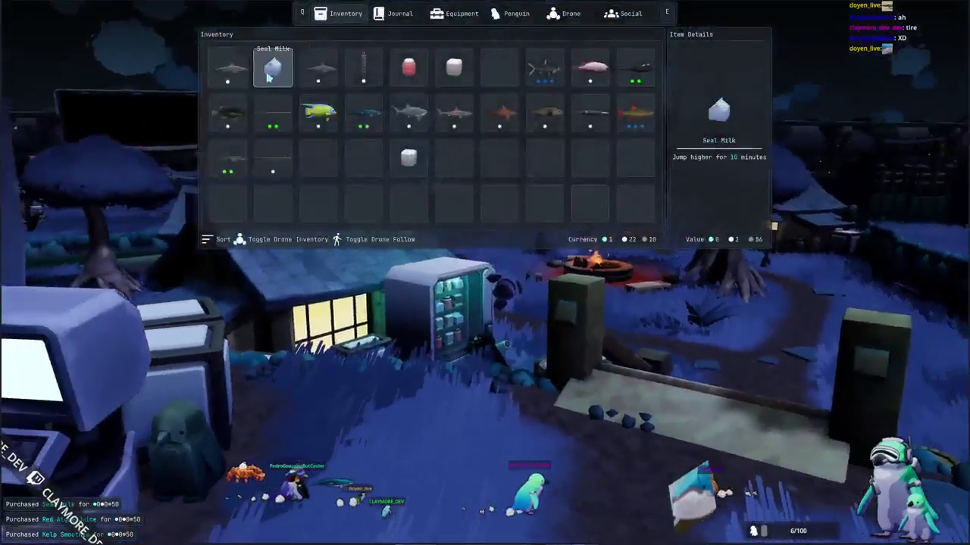
Step: Close the inventory to return to the game with the drink boosts active
key(Escape)
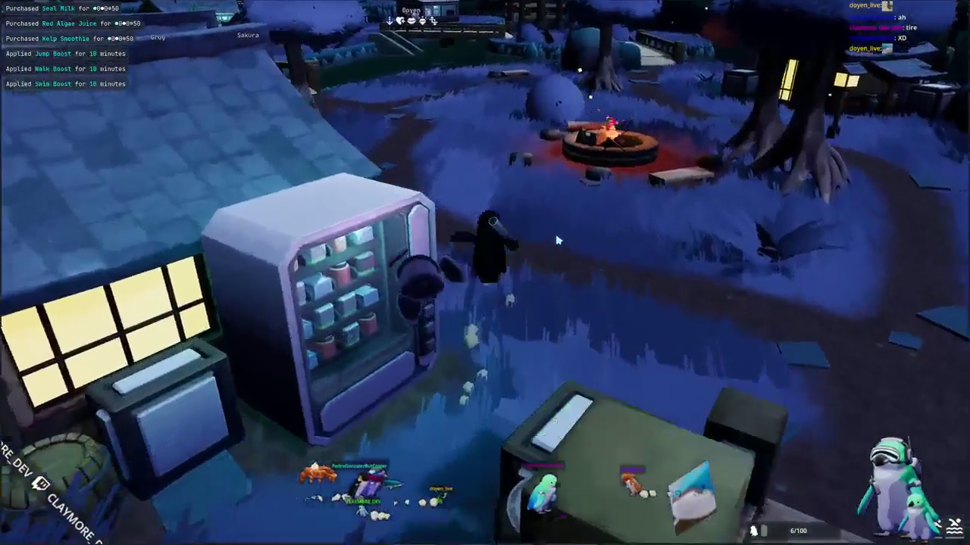
Step: Walk the penguin past the campfire, through the water, over the bridge and behind Doyen
key(w)
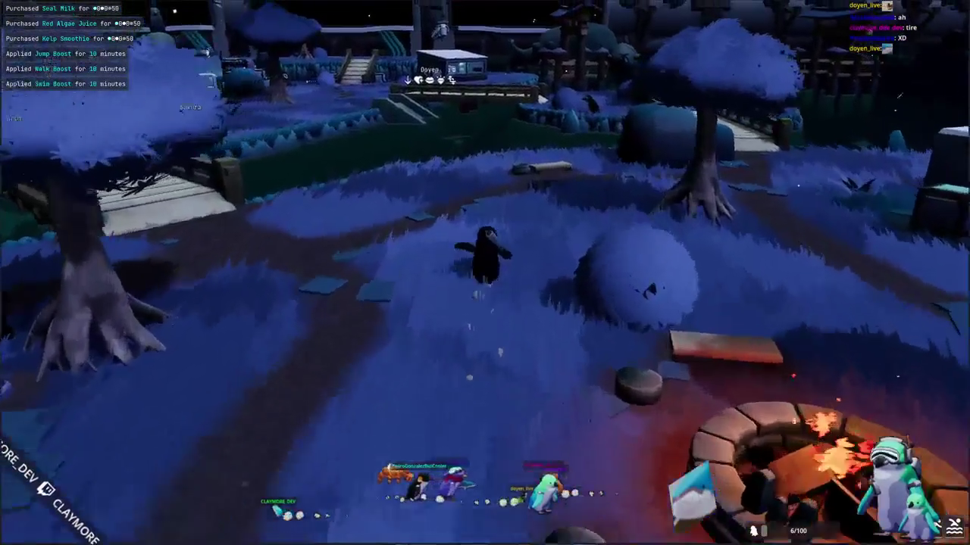
key(w)
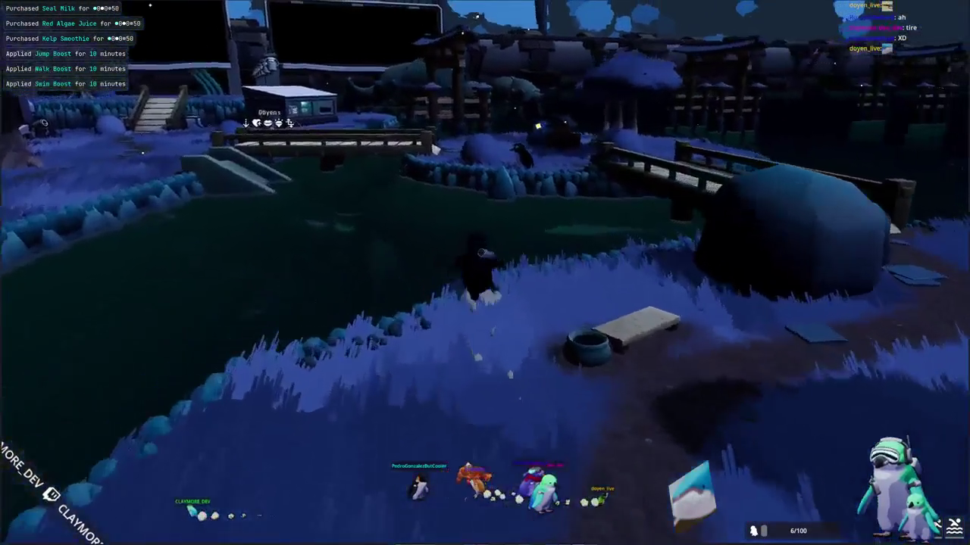
key(w)
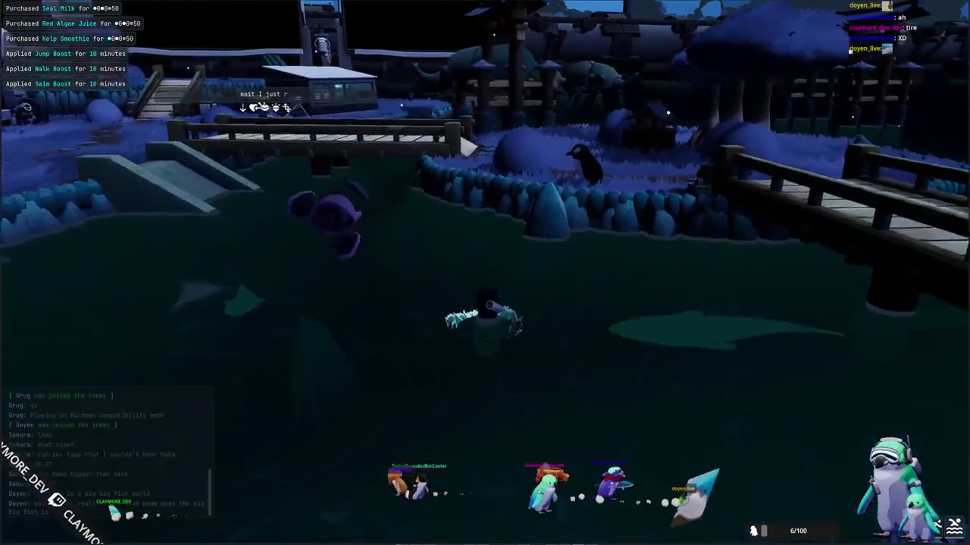
key(w)
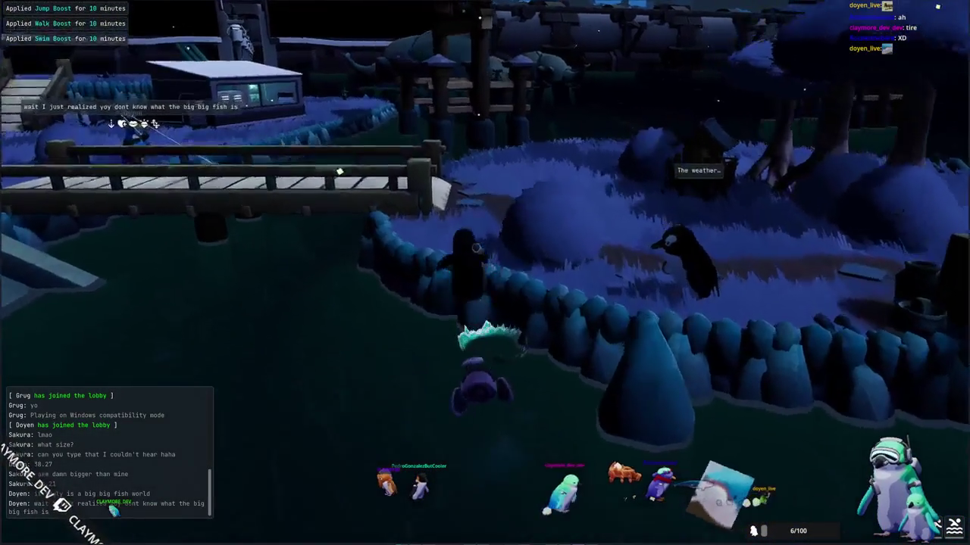
key(w)
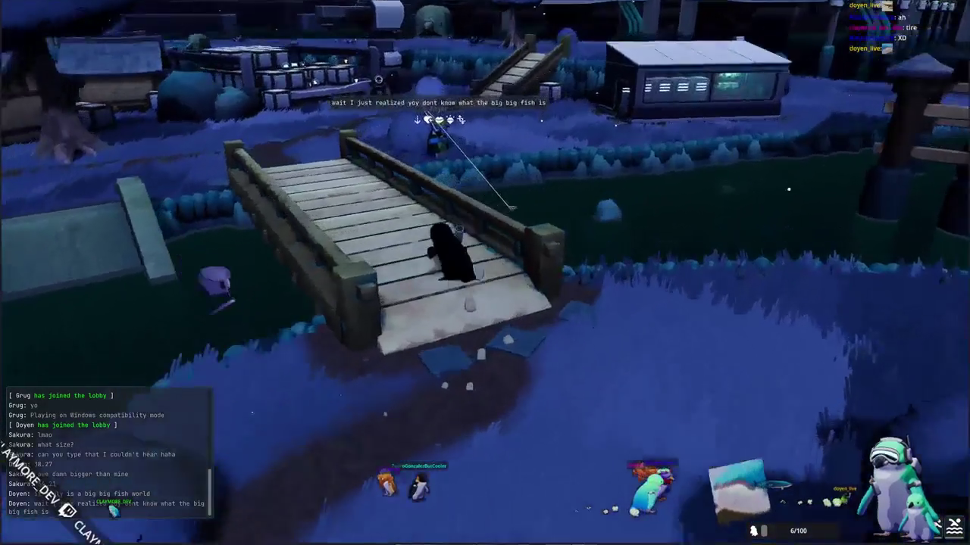
key(w)
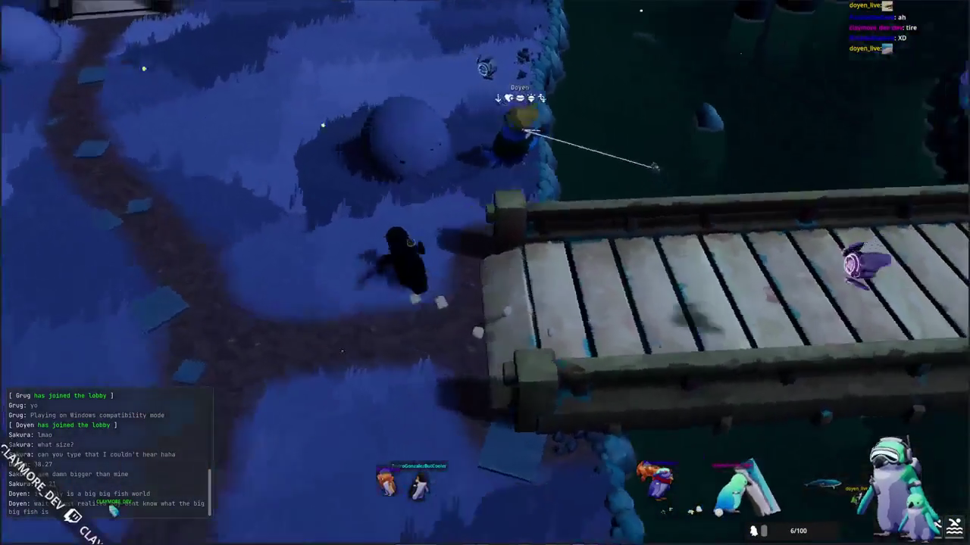
key(w)
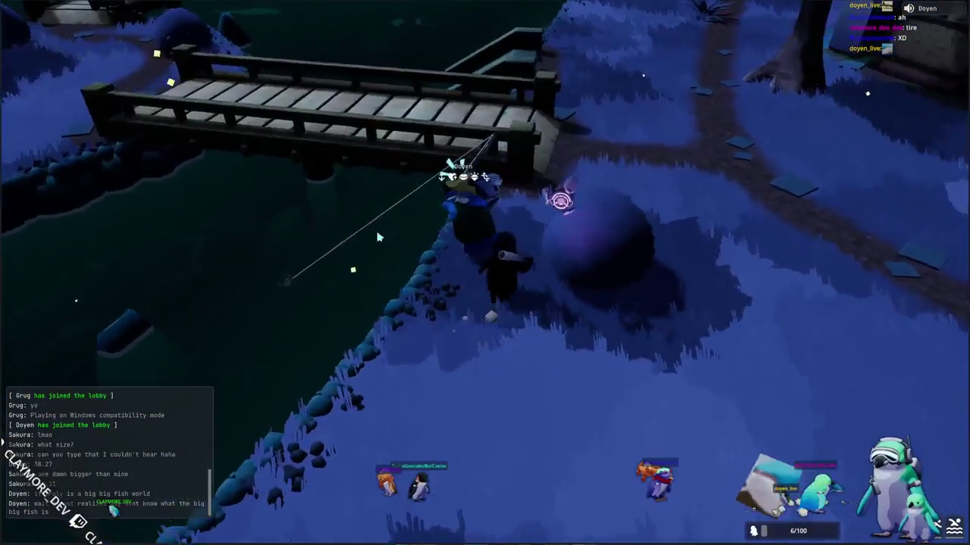
key(a)
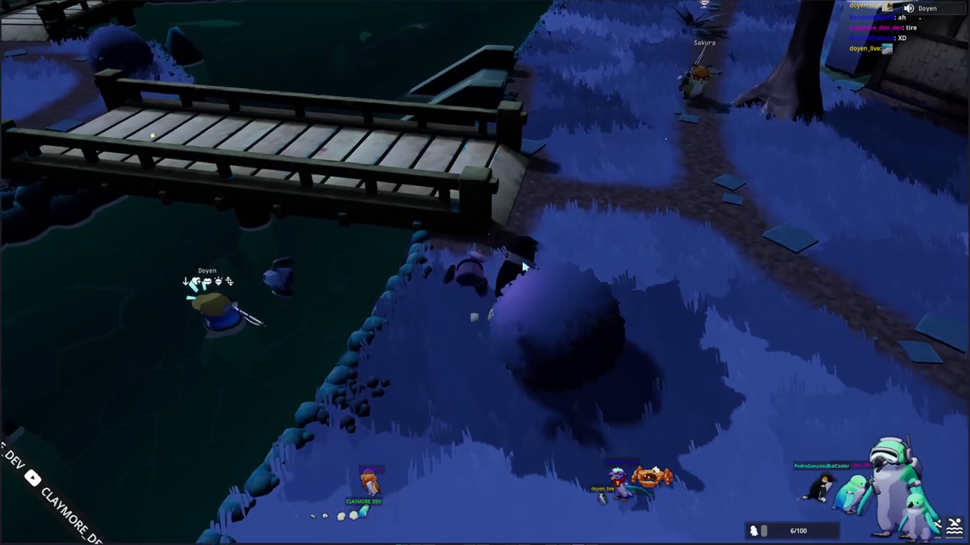
Step: Walk the penguin off the bridge, across the grass and next bridge, back toward the campfire
key(w)
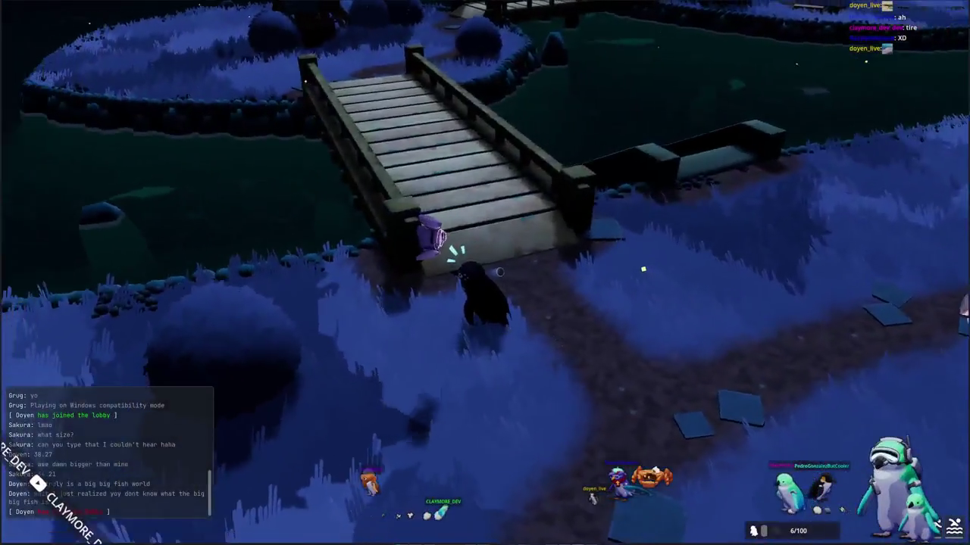
key(s)
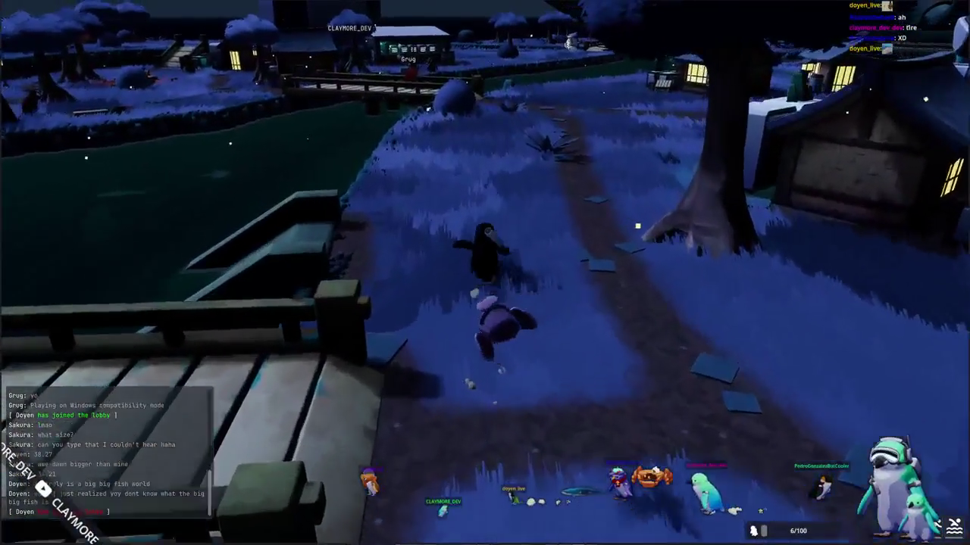
key(s)
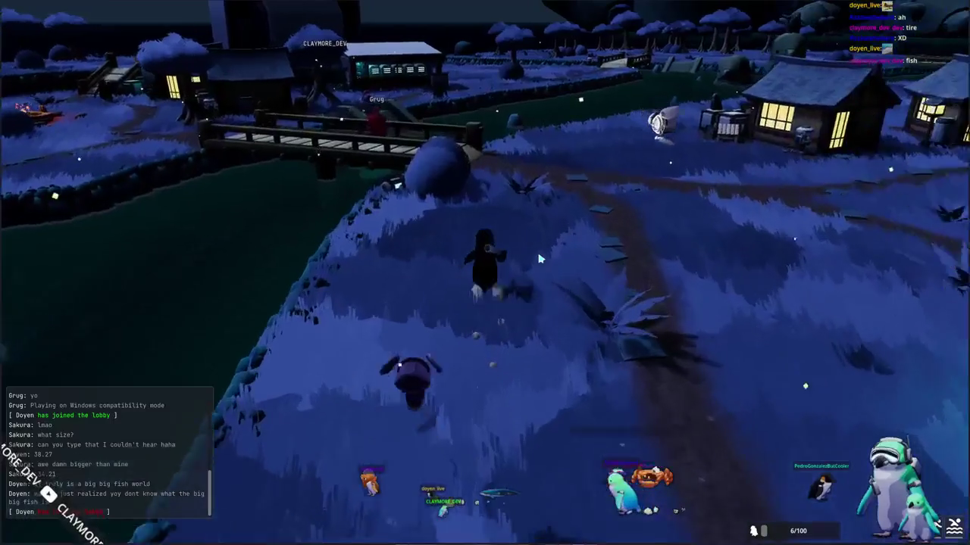
key(w)
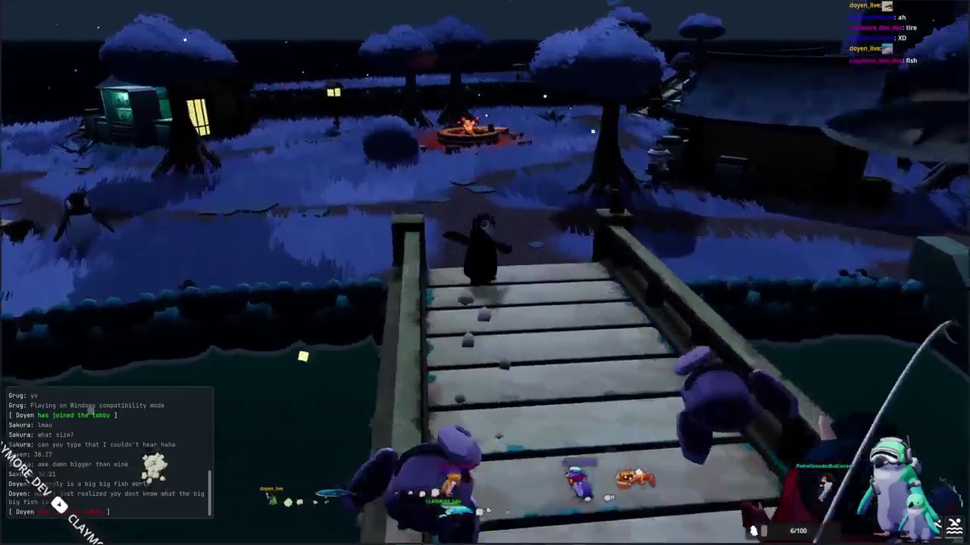
key(w)
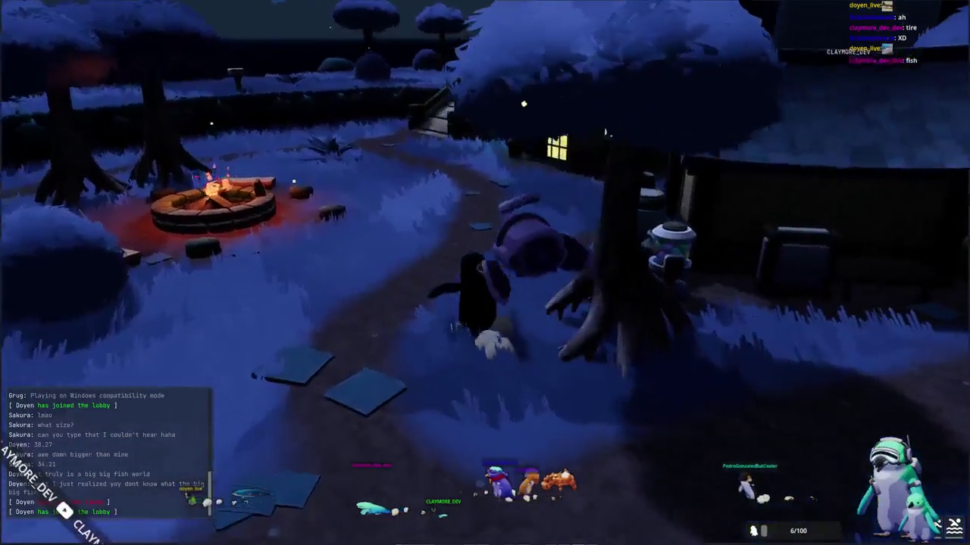
key(w)
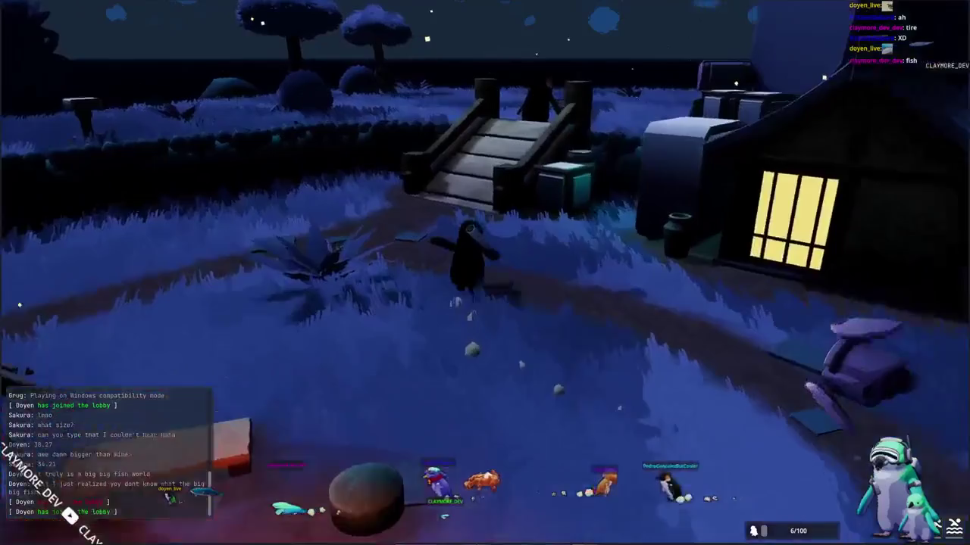
key(w)
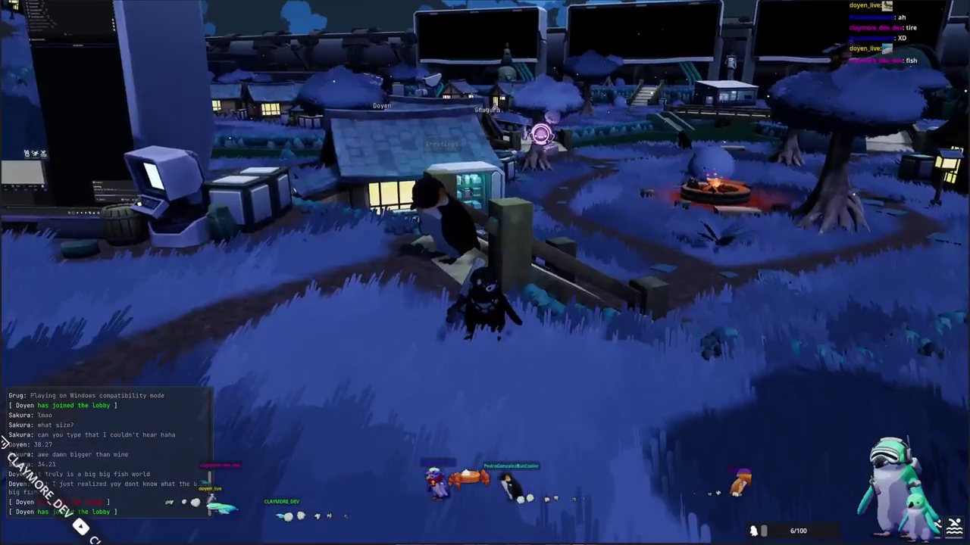
key(w)
key(w)
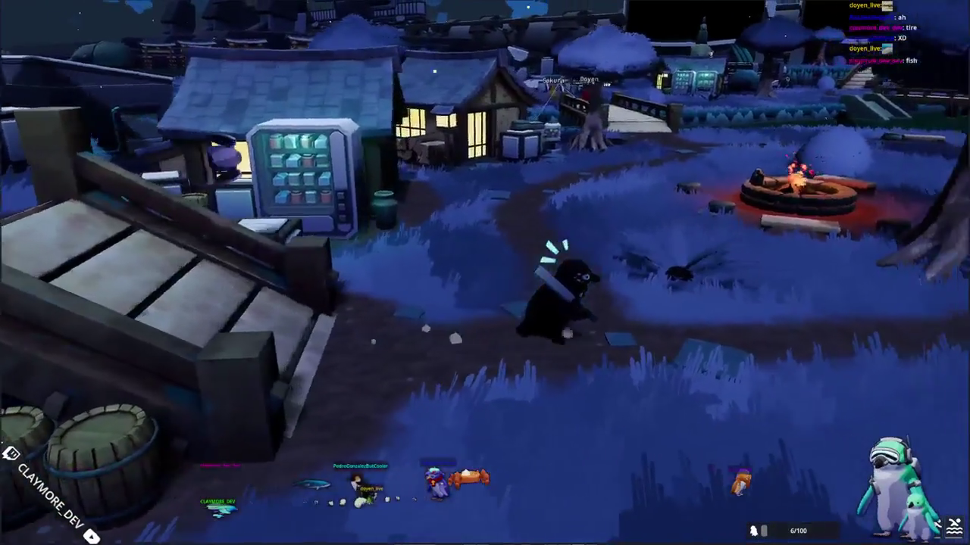
key(w)
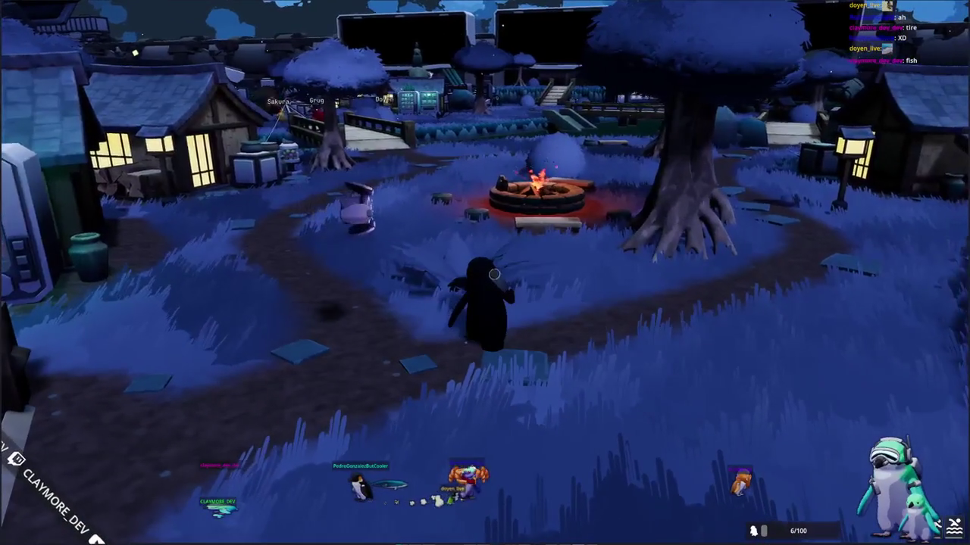
Step: Walk the penguin past the campfire stool and vending machine to the stone bench by the pond
key(w)
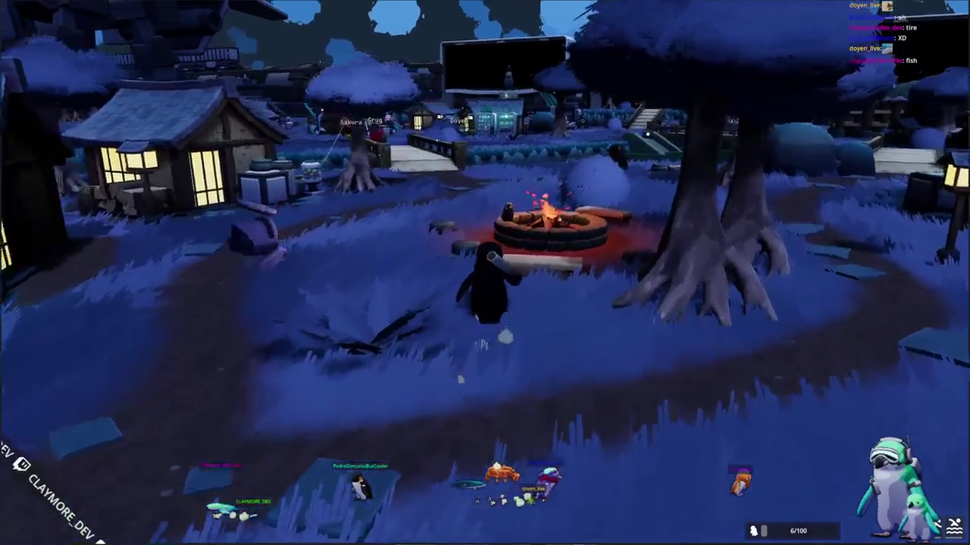
key(w)
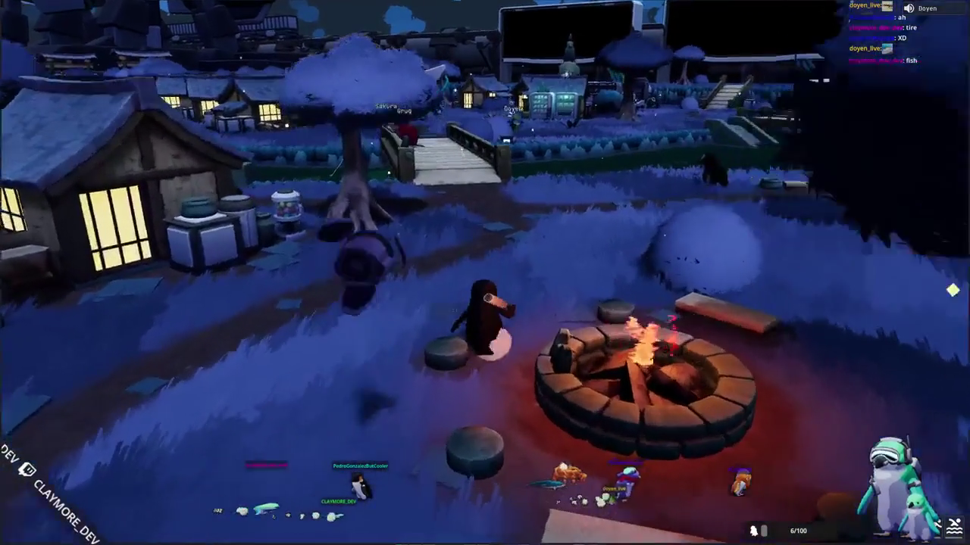
key(a)
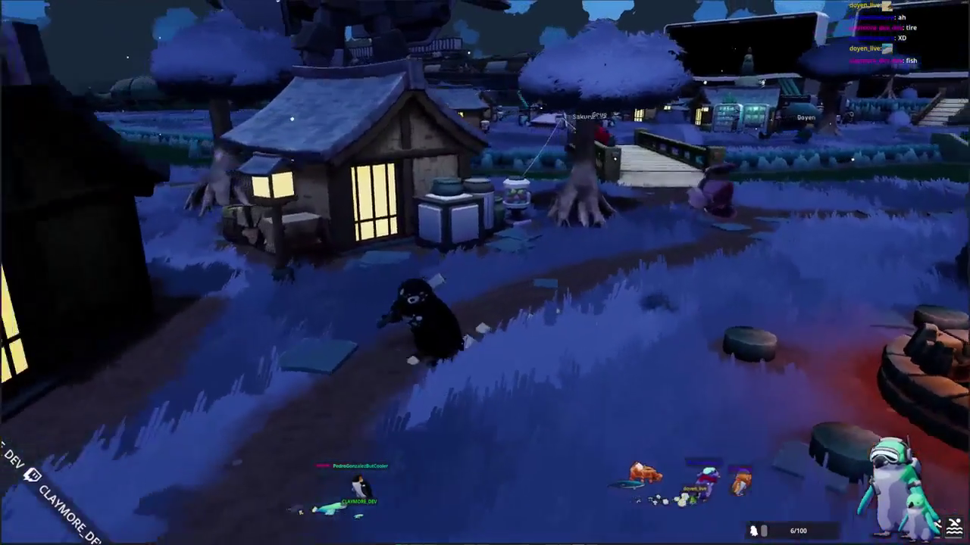
key(w)
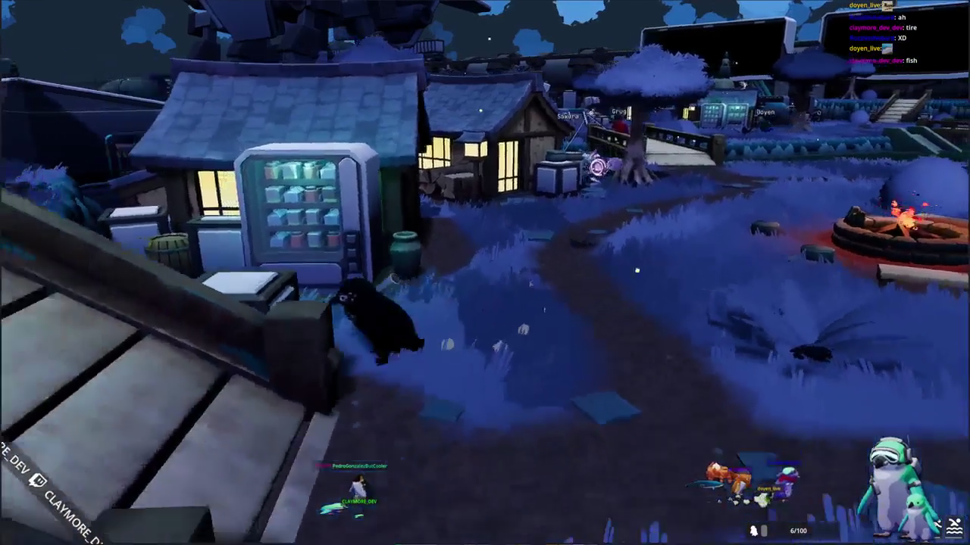
key(w)
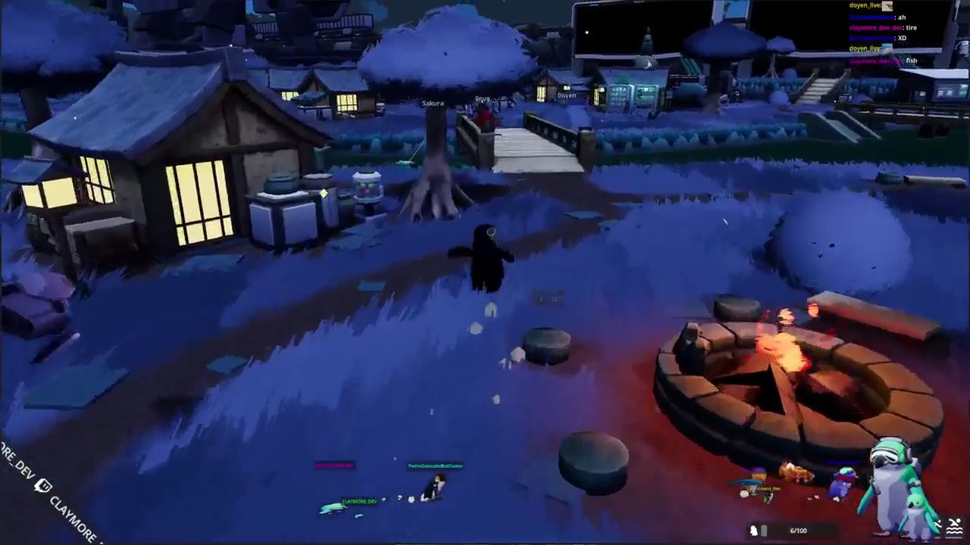
key(w)
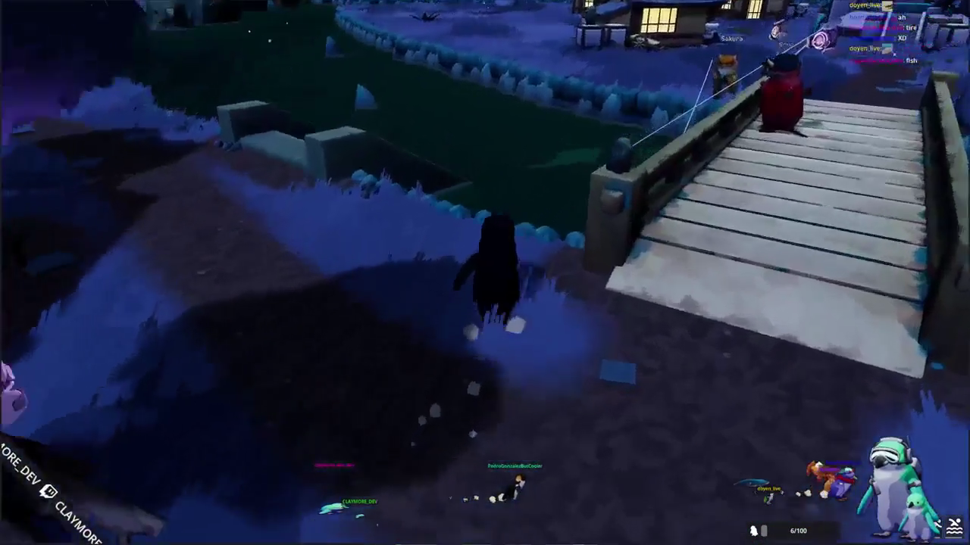
key(w)
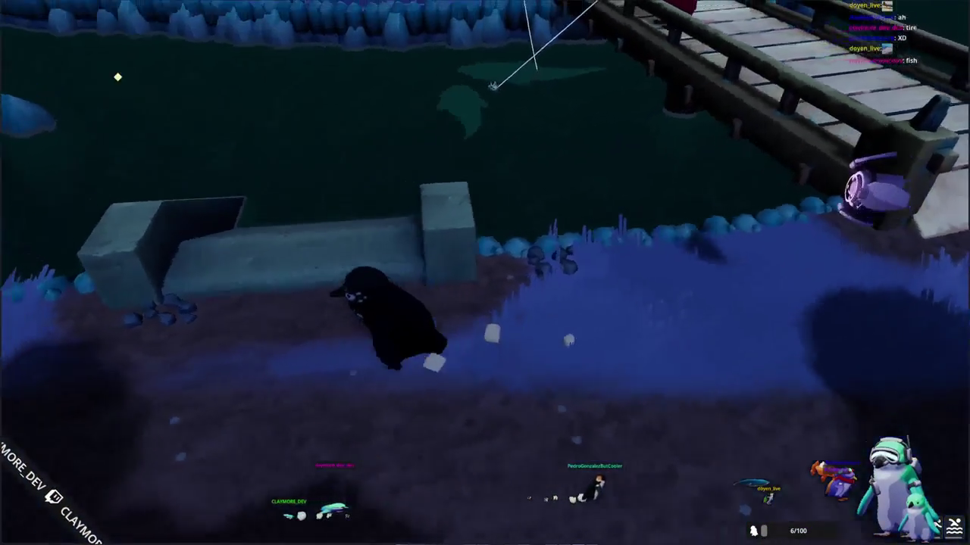
key(w)
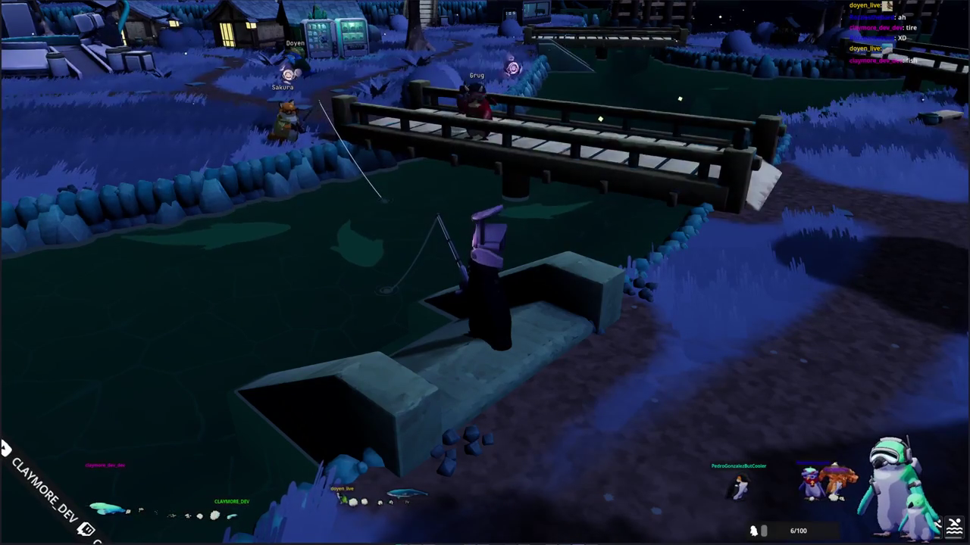
Step: Hook the fish and enter the arrow sequences to land a Spotted Moray Eel for 13 exp
click(392, 333)
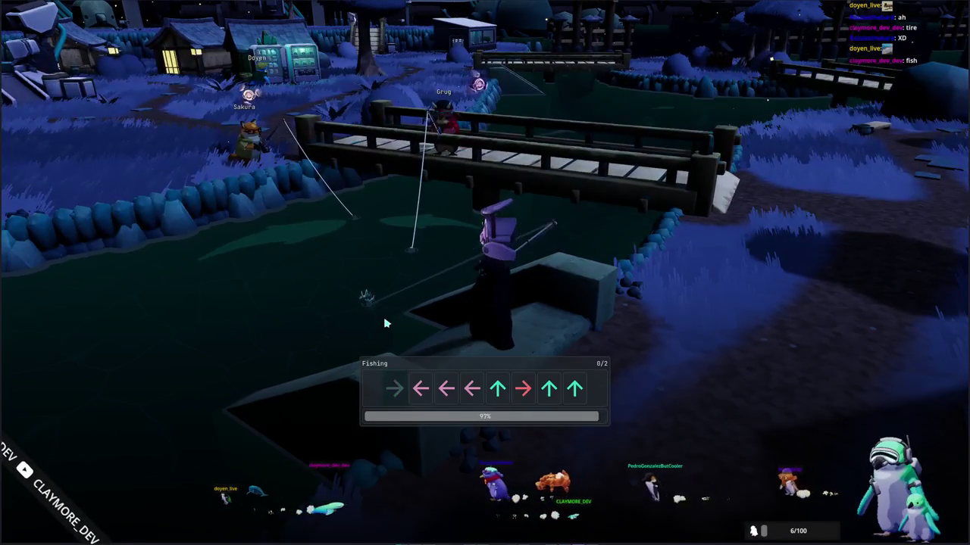
key(Right)
key(Left)
key(Left)
key(Left)
key(Up)
key(Up)
key(Right)
key(Right)
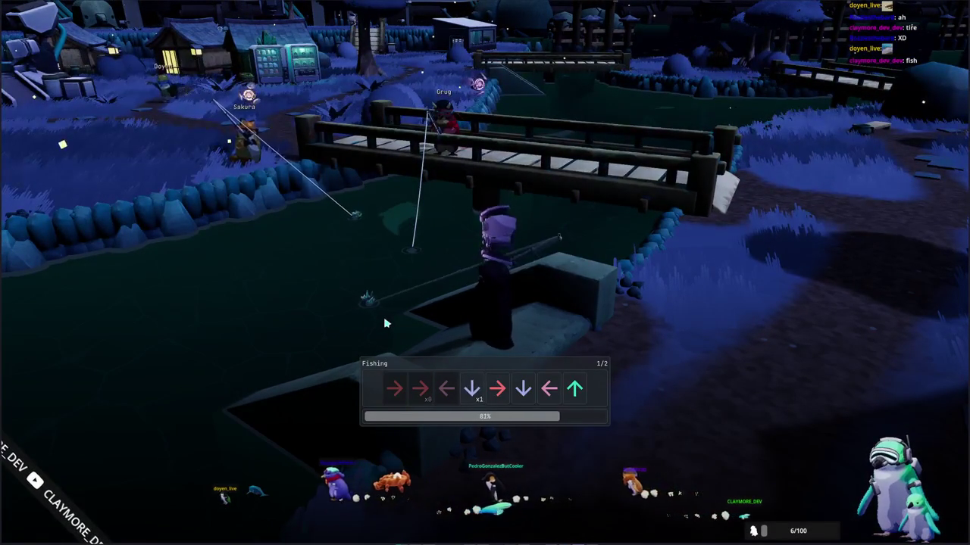
key(Down)
key(Left)
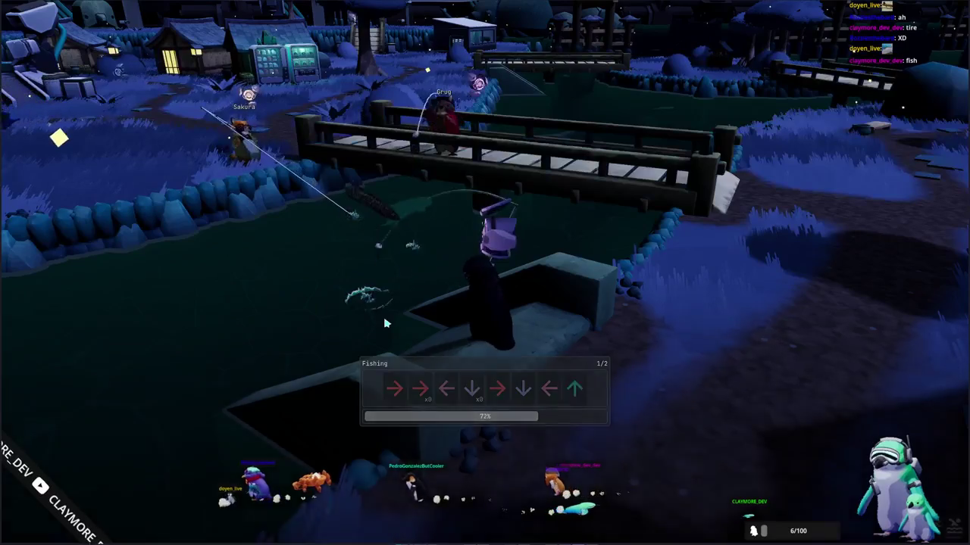
key(Up)
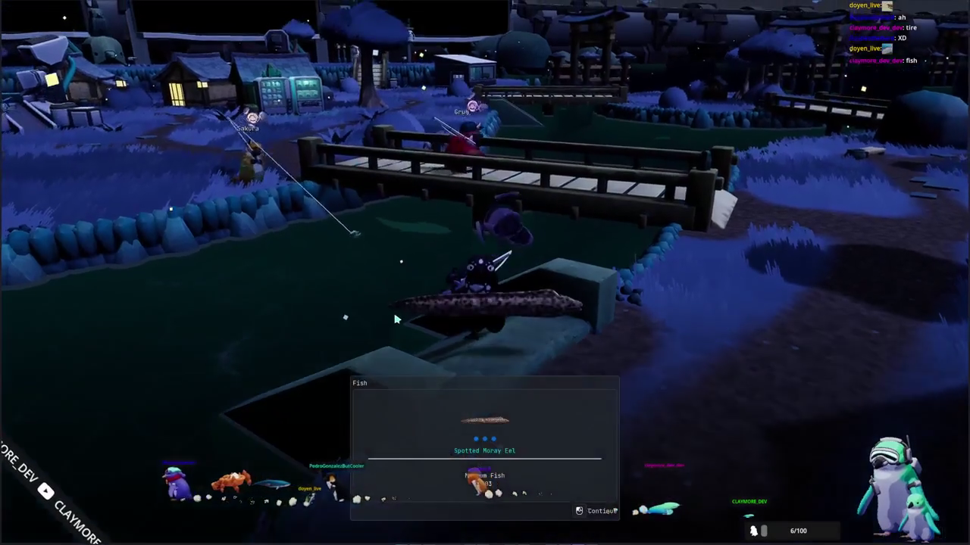
Step: Walk onto the bridge toward the fishing player and open the inventory
key(w)
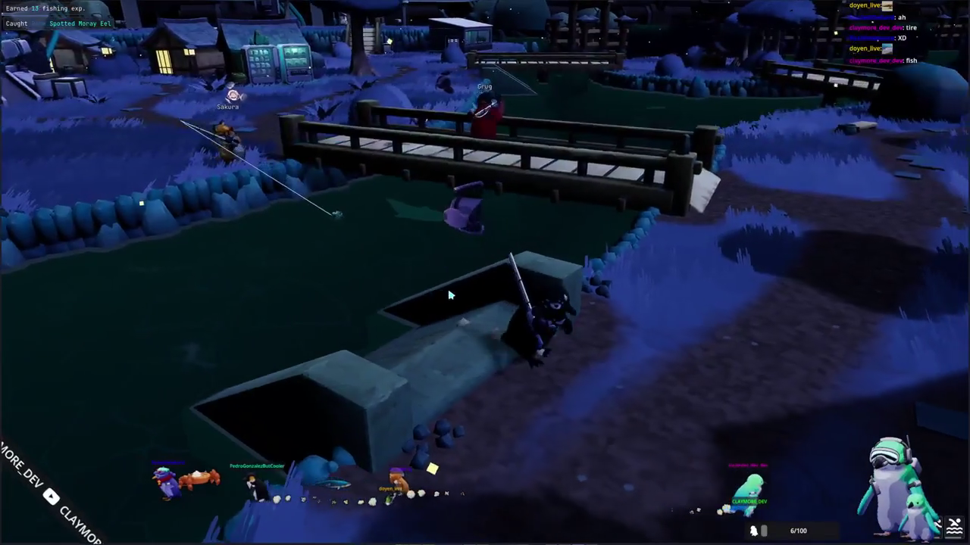
key(w)
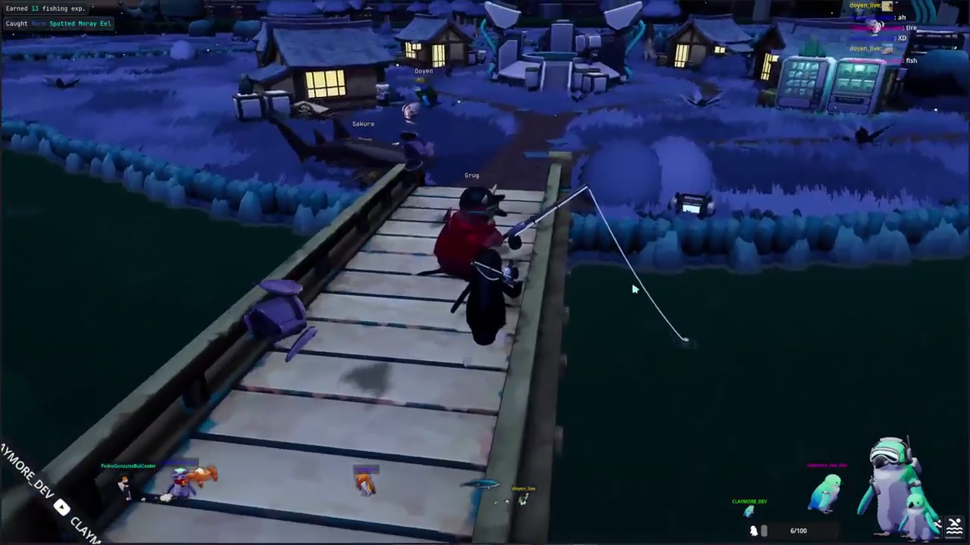
key(Tab)
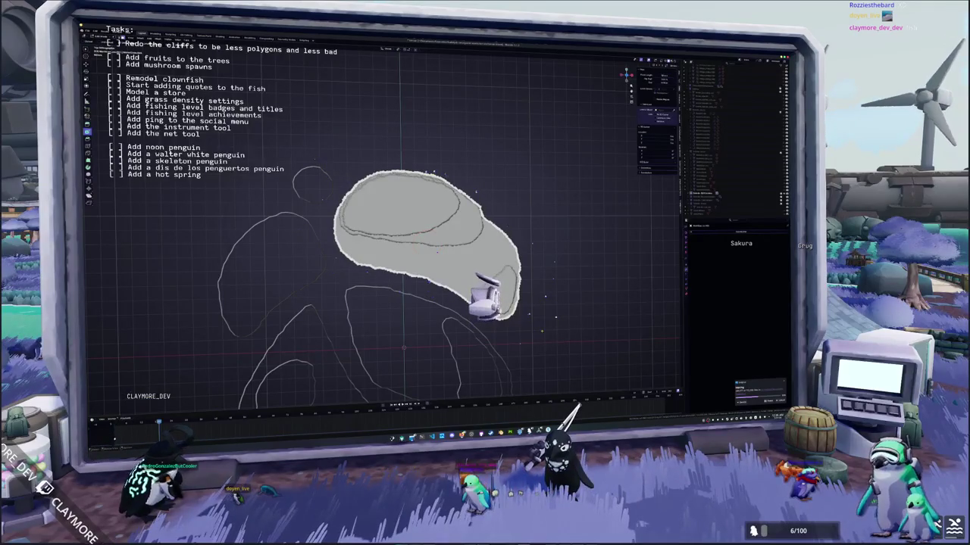
Step: Run the cliff-wall edit on the island mesh, then undo it back to inset outlines
click(259, 407)
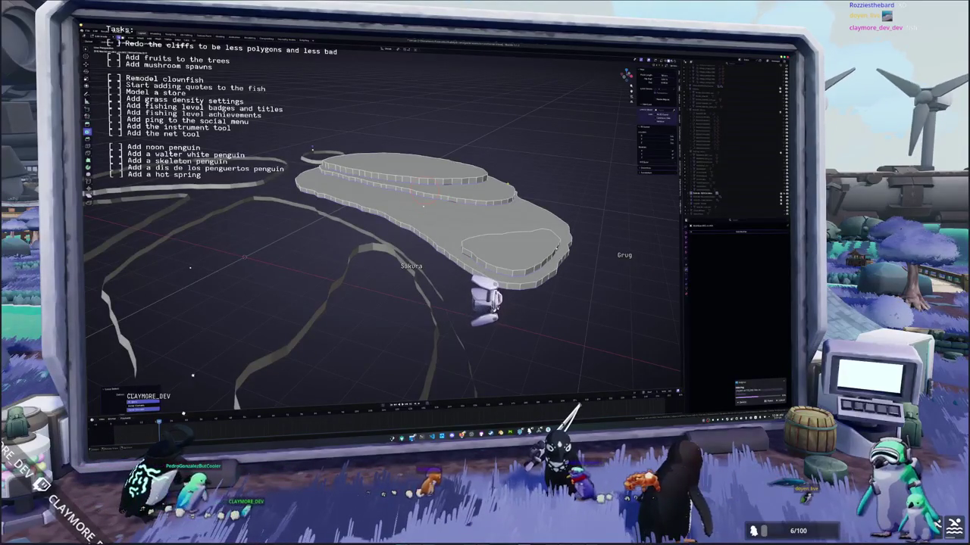
key(ctrl+z)
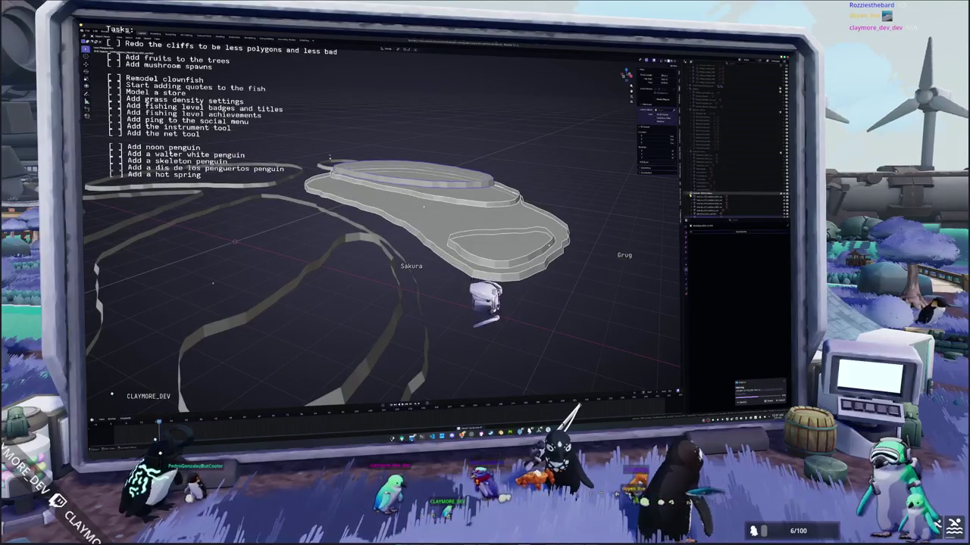
Step: Undo back to the selection of the island's inner top face
key(ctrl+z)
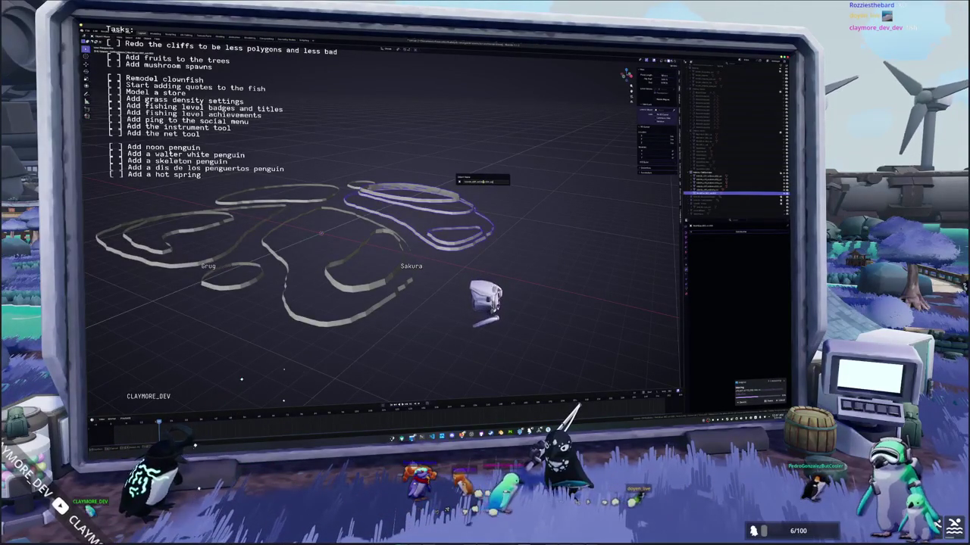
Step: Confirm the ring object's new name, then step down the Outliner to the large upper-right island
key(Return)
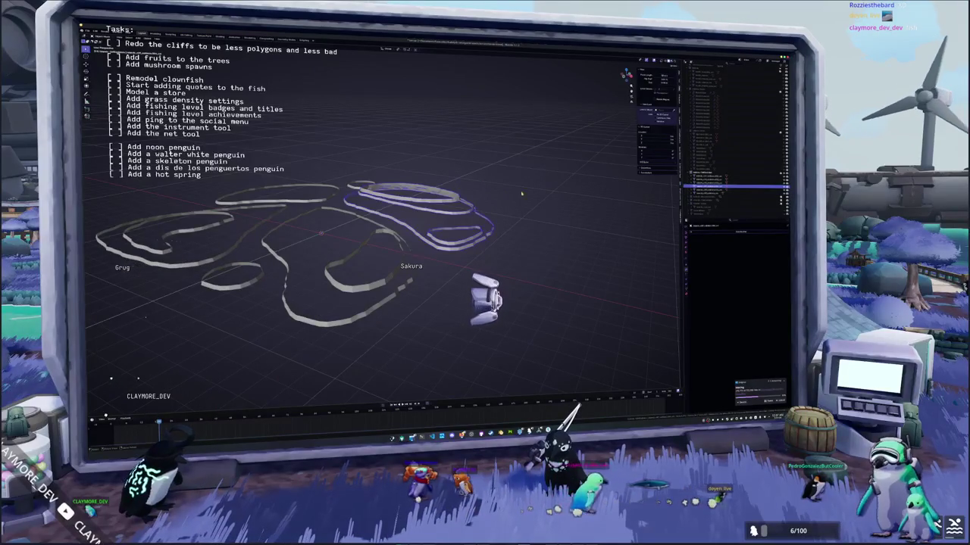
key(Up)
key(Up)
key(Up)
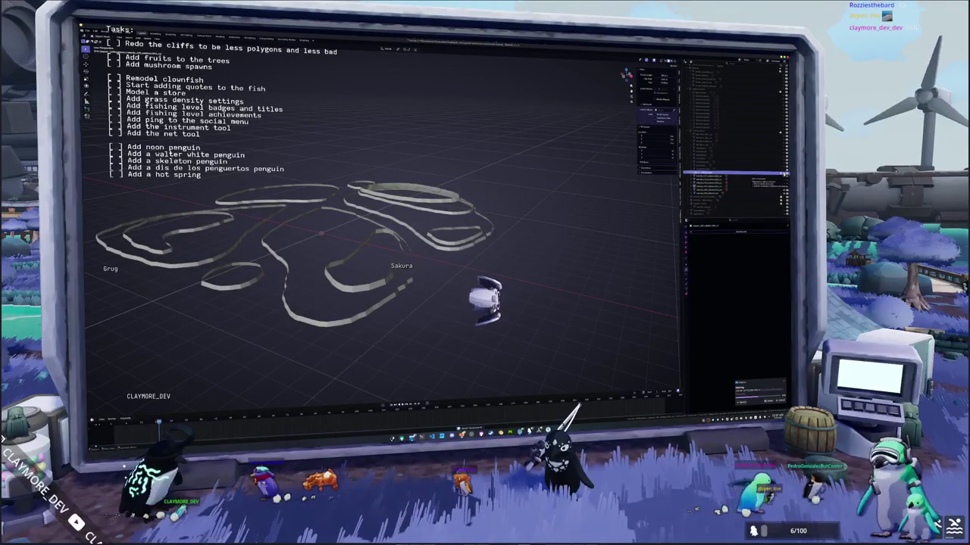
key(Down)
key(Down)
key(Down)
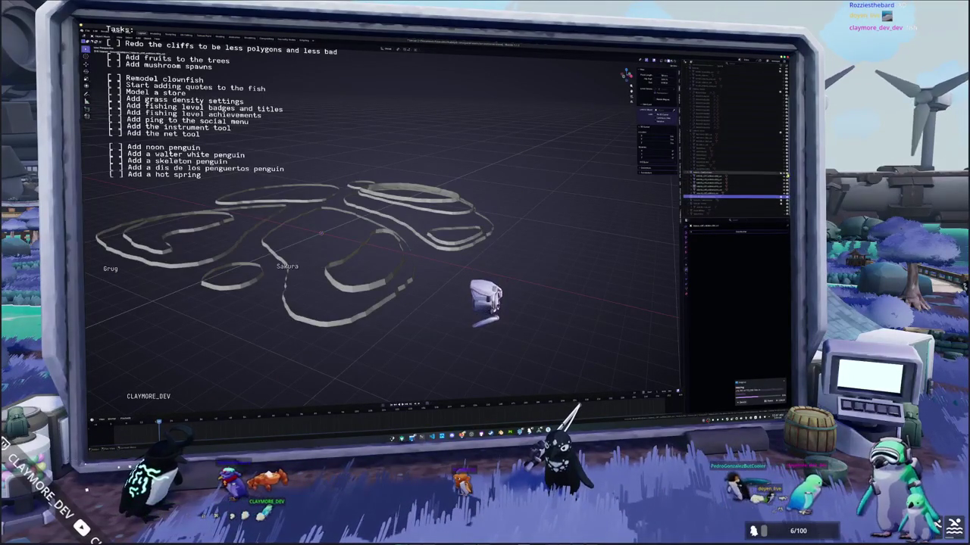
key(Down)
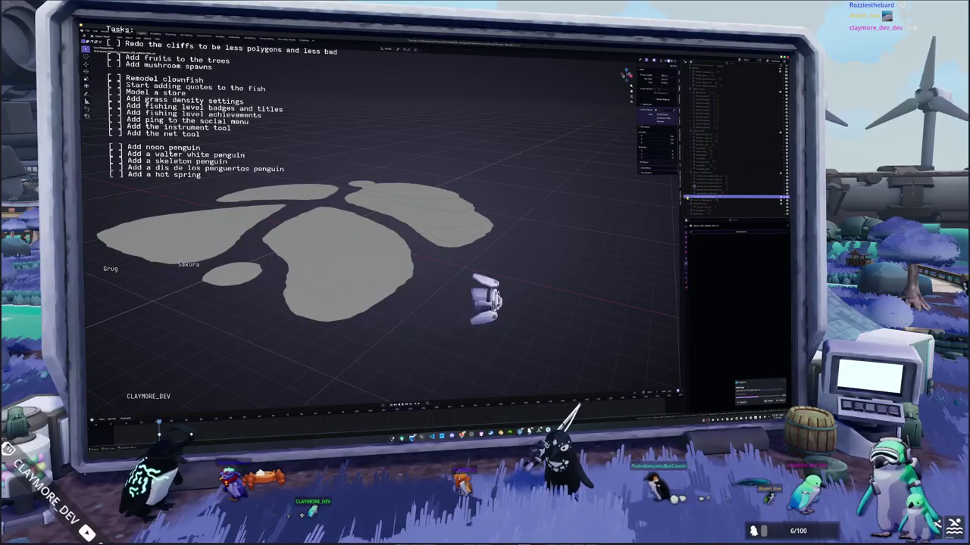
key(Down)
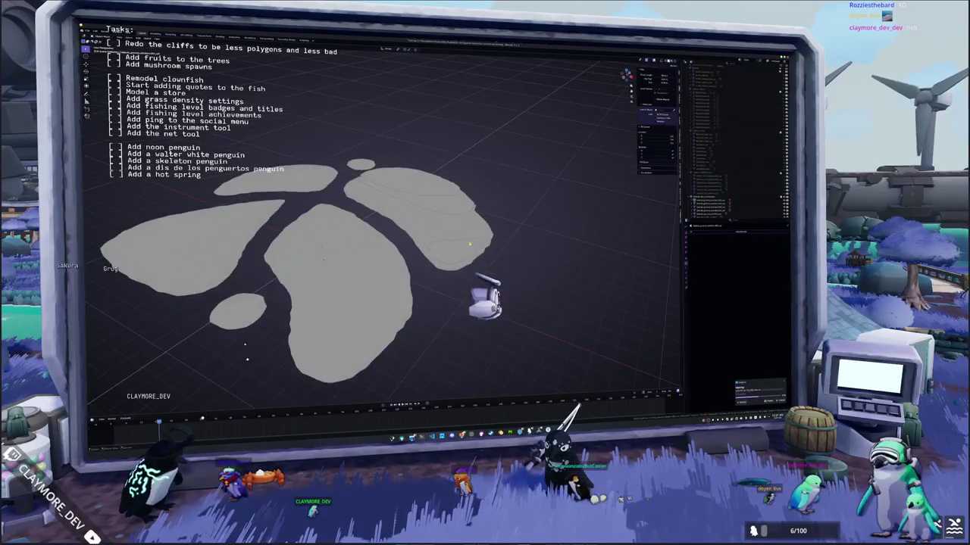
key(Down)
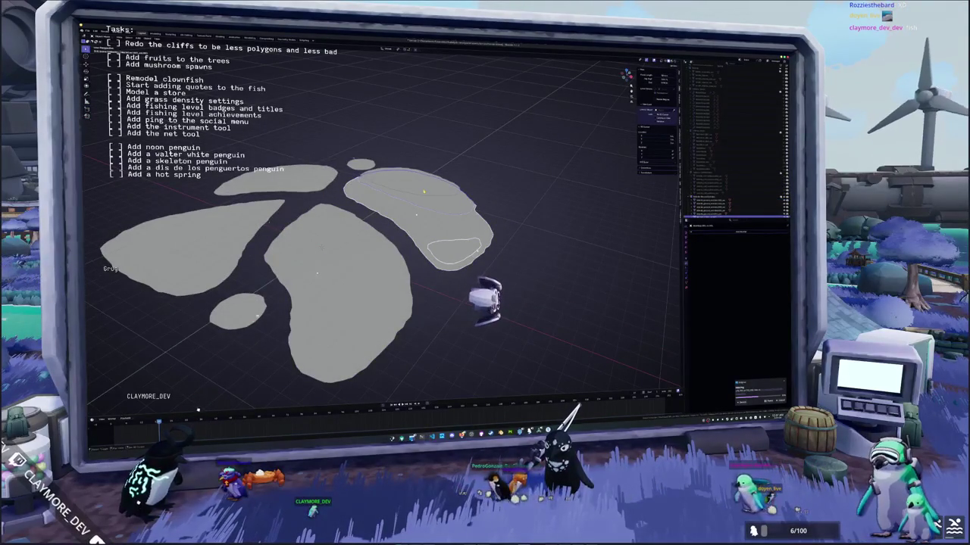
Step: Convert the upper-right island into a mesh object
right_click(435, 177)
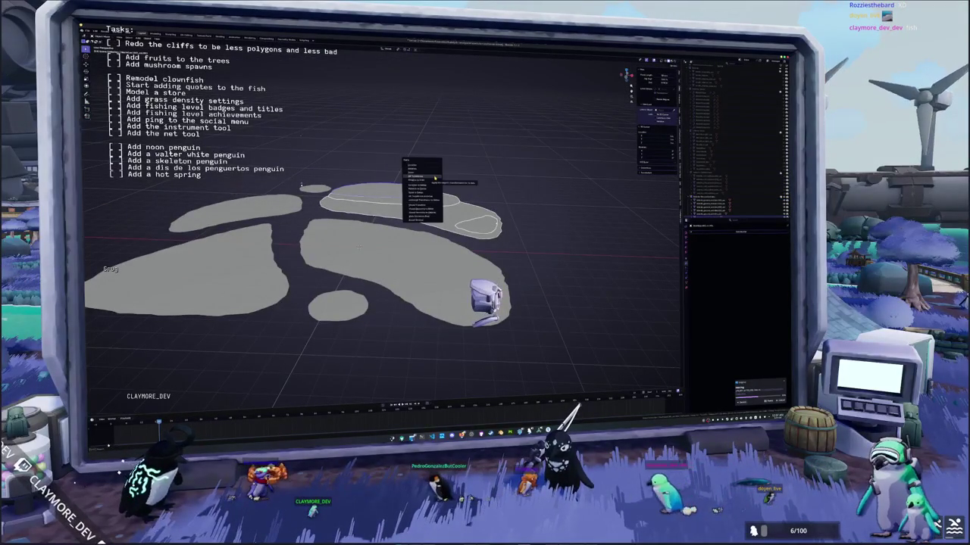
click(435, 178)
key(KP_4)
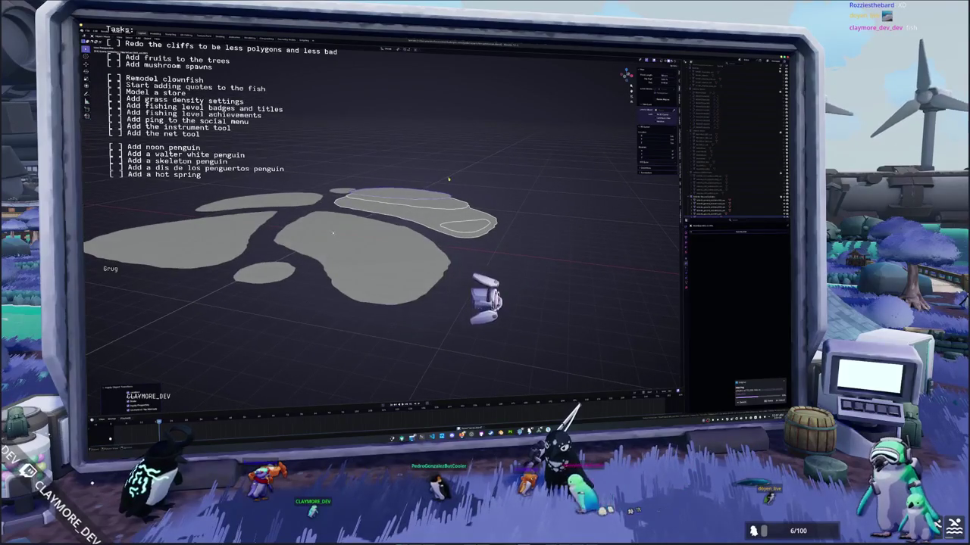
Step: Select the upper-right island as one shape and give it a new name
click(709, 195)
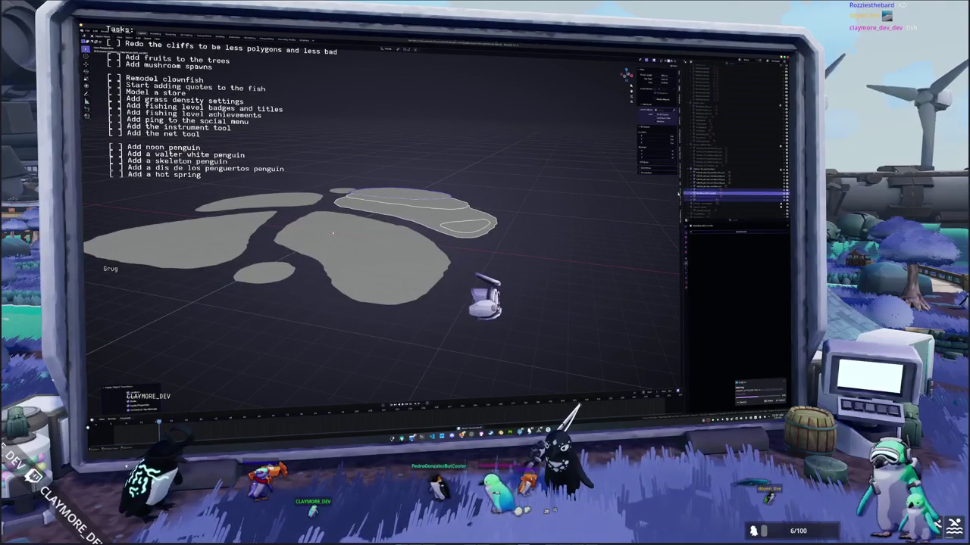
click(441, 221)
click(446, 217)
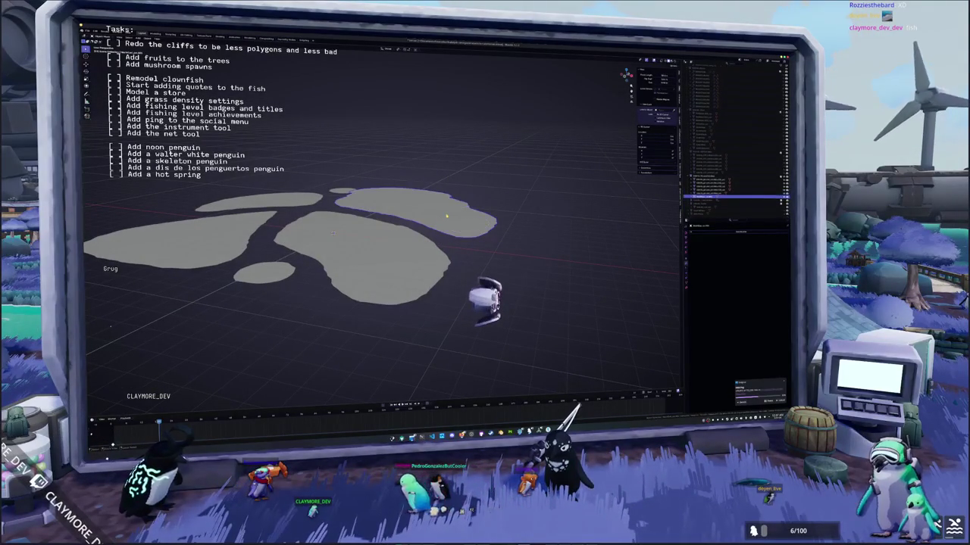
key(F2)
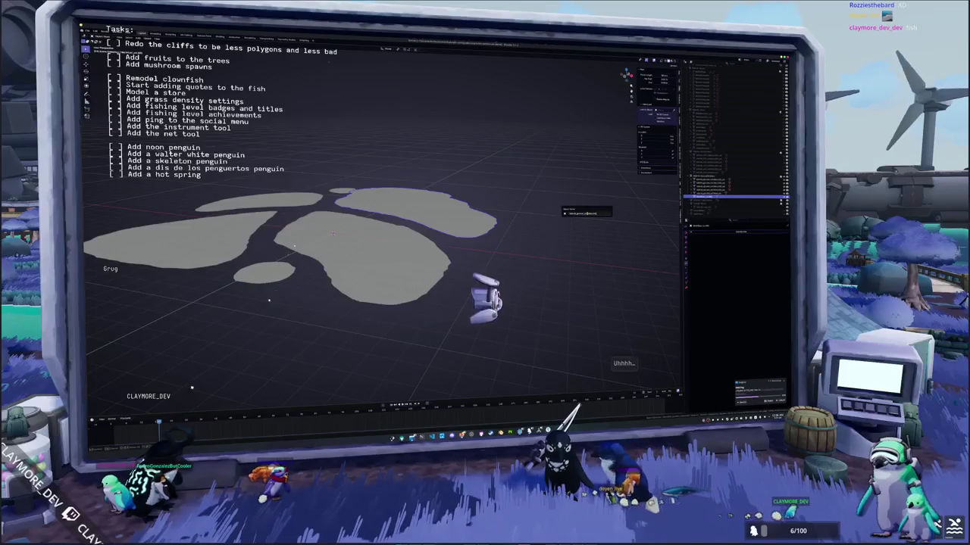
key(Return)
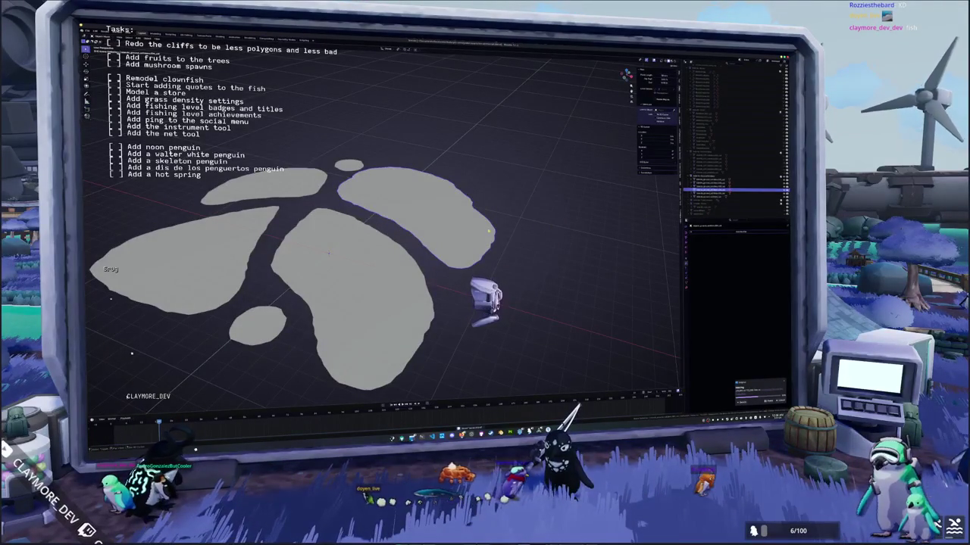
Step: Apply a context-menu operation to the purple island, then frame it to fill the viewport
right_click(492, 220)
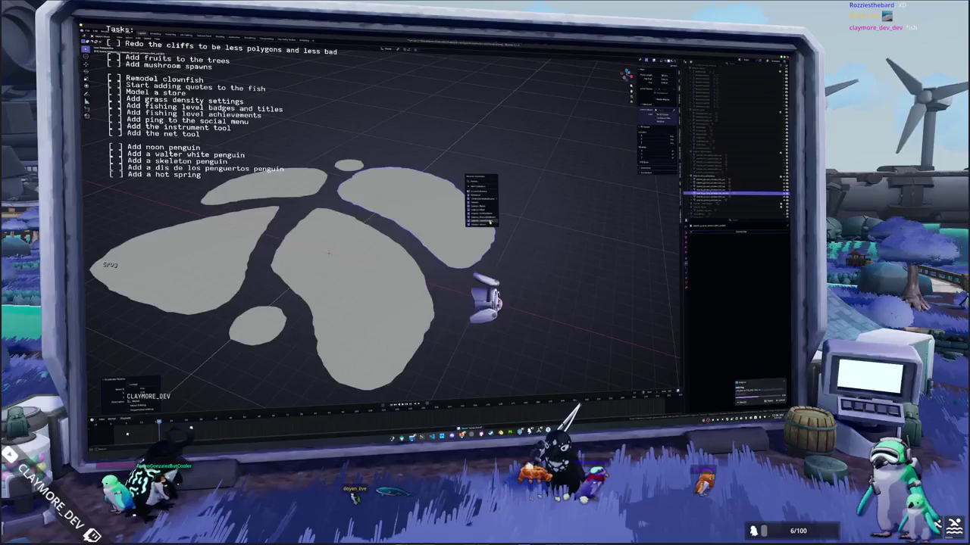
click(490, 221)
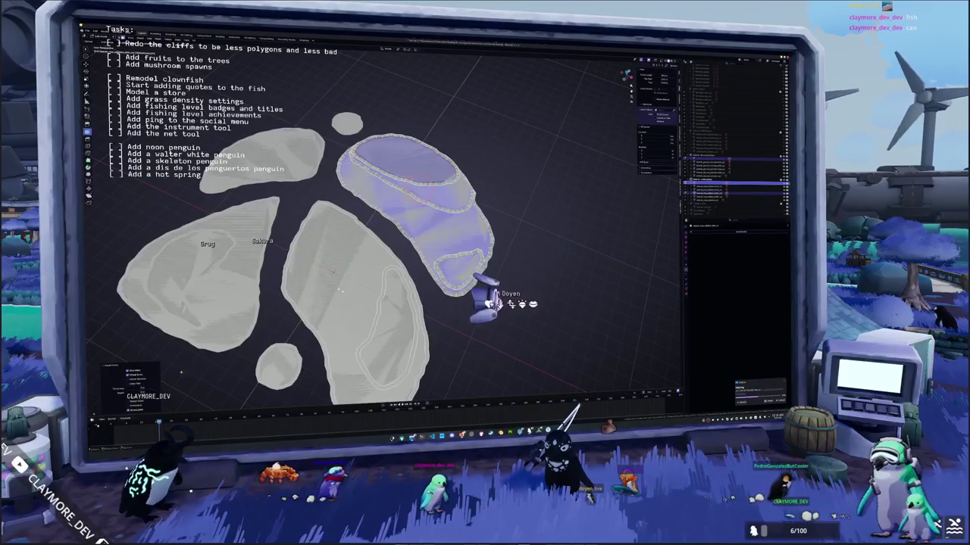
key(KP_Decimal)
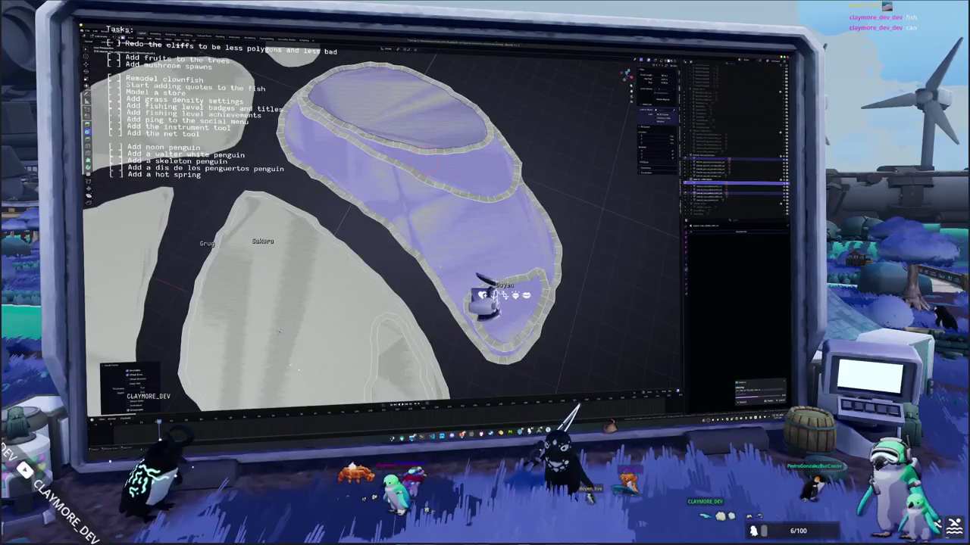
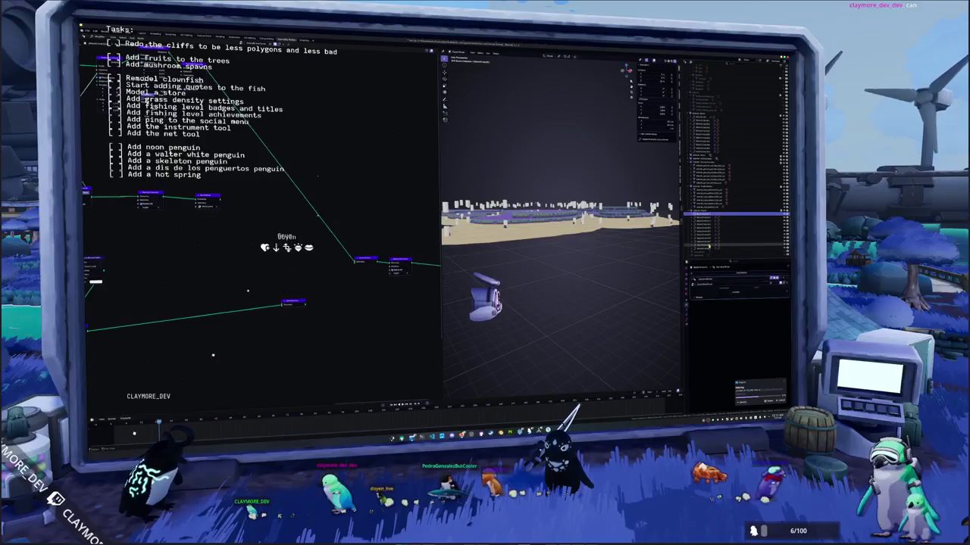
Step: Hide and then re-show the sandy terrain mesh in Blender to finish the terrain check
key(Return)
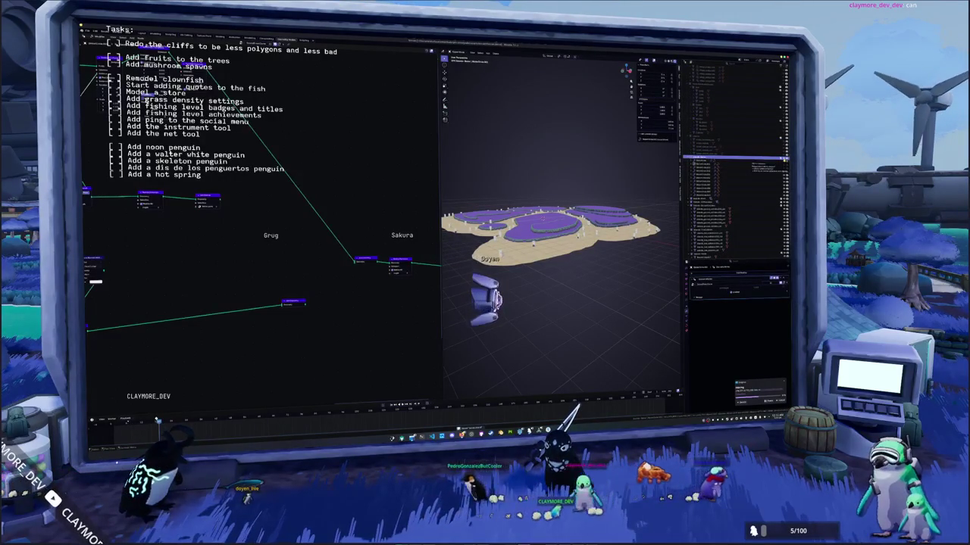
scroll(759, 173, down, 2)
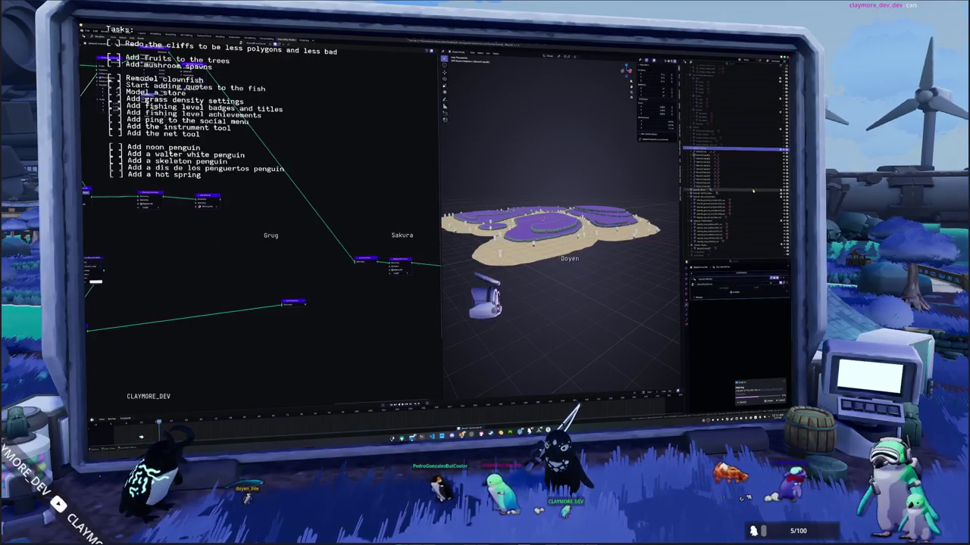
key(h)
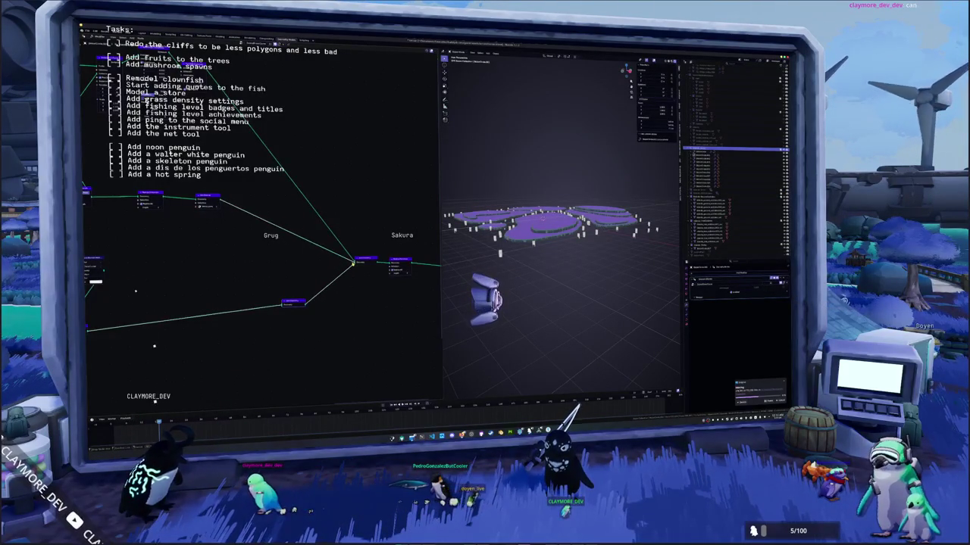
key(alt+h)
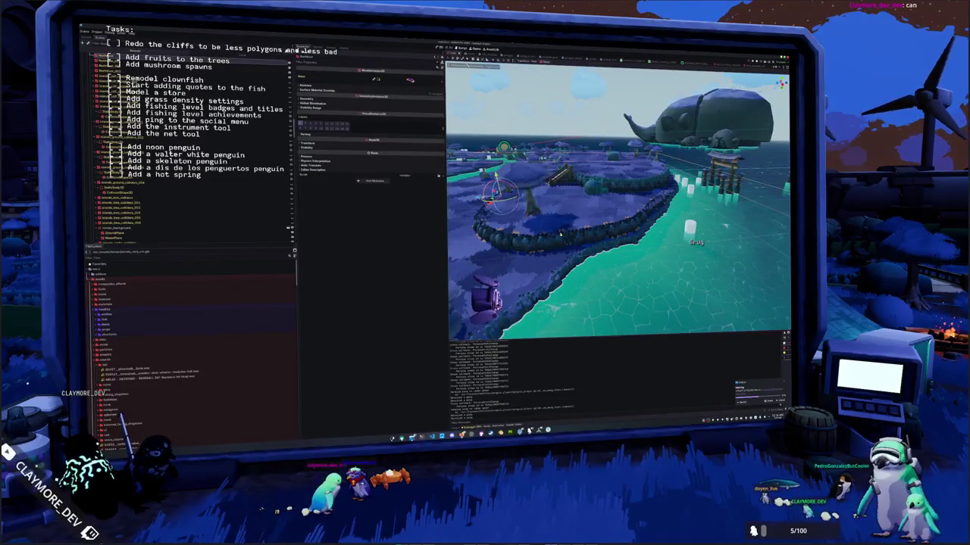
Step: Undo a cleared orange override, clear another override slot, and bring up Quick Load materials for it
click(357, 92)
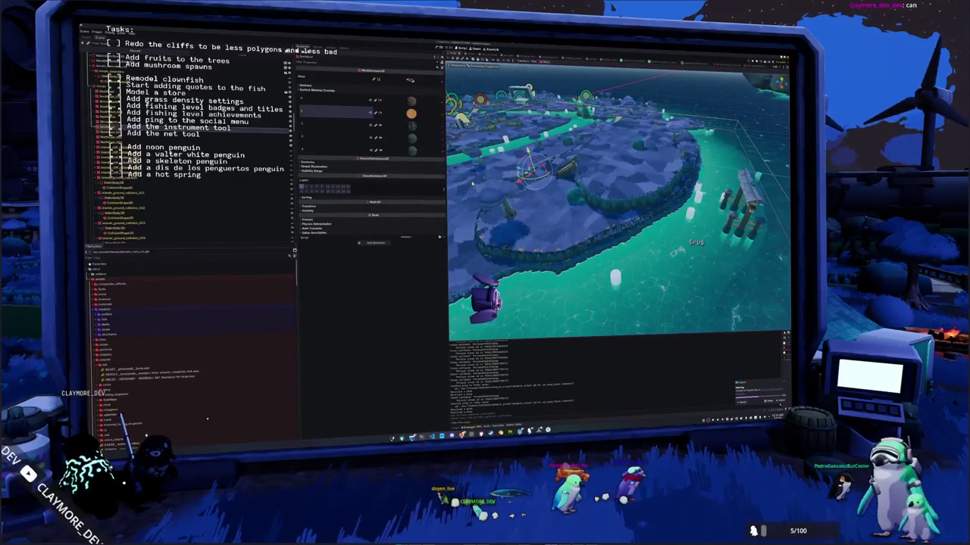
click(370, 112)
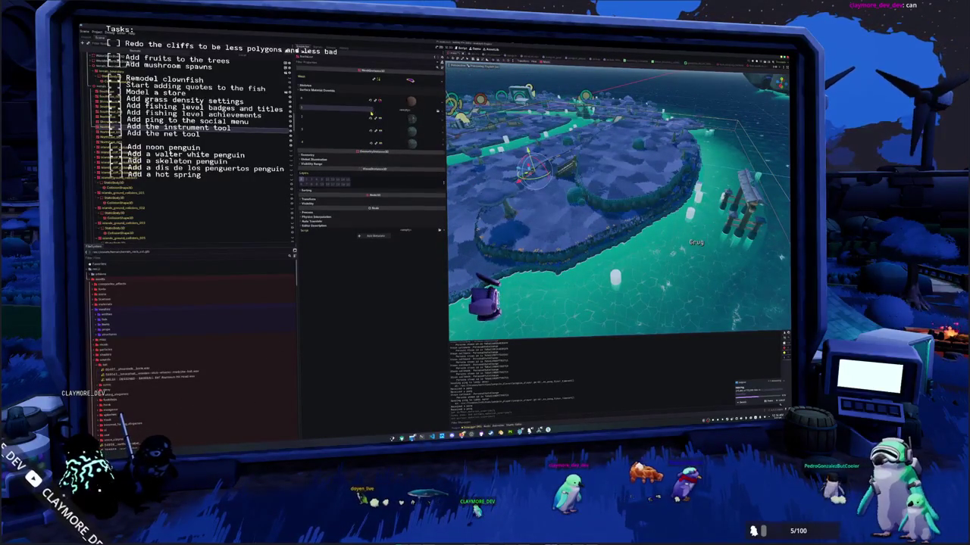
key(ctrl+z)
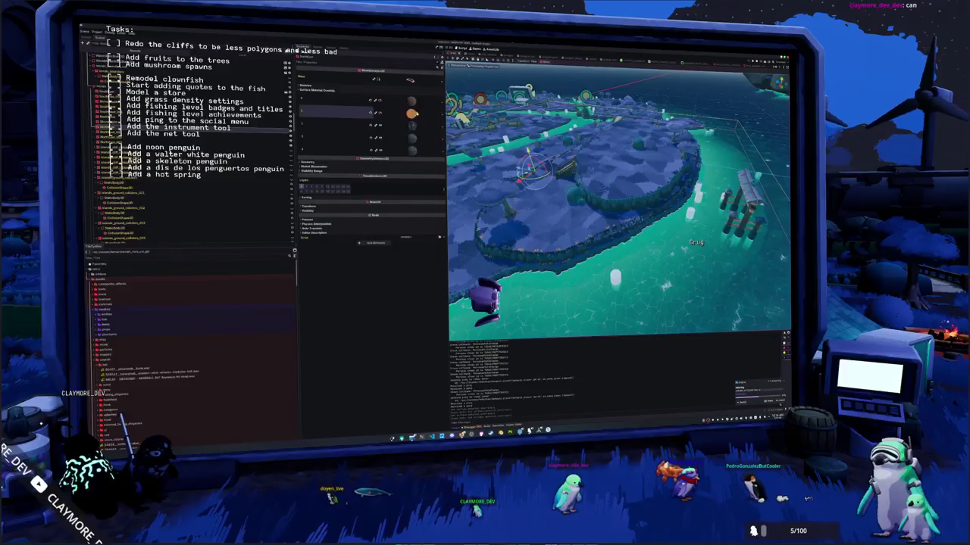
click(371, 138)
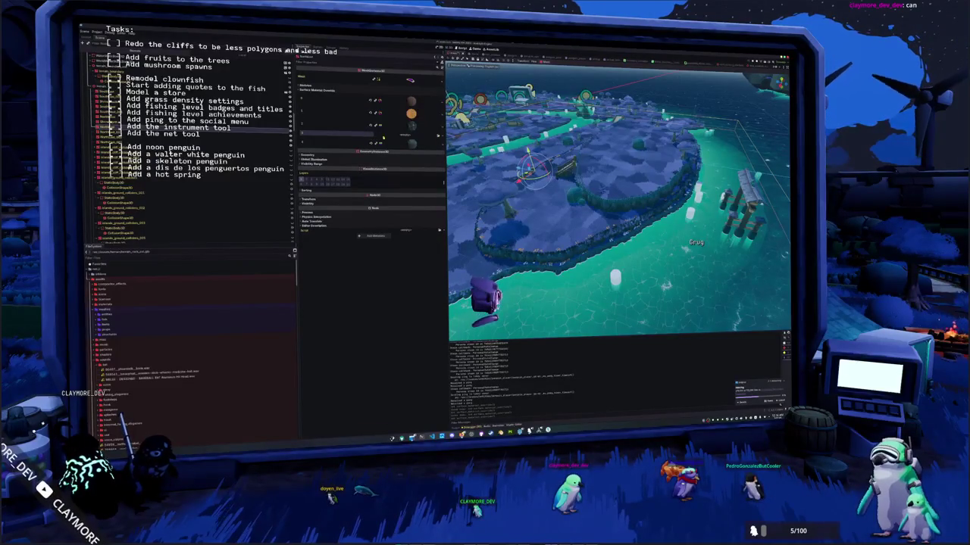
click(438, 135)
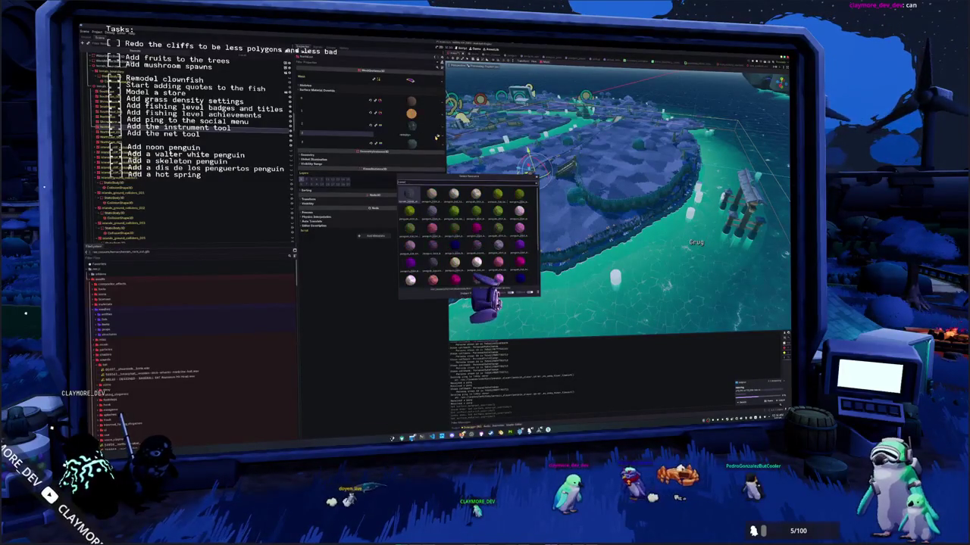
Step: Dismiss the material picker and clear the orange material from override slot 2
key(Escape)
scroll(536, 225, up, 2)
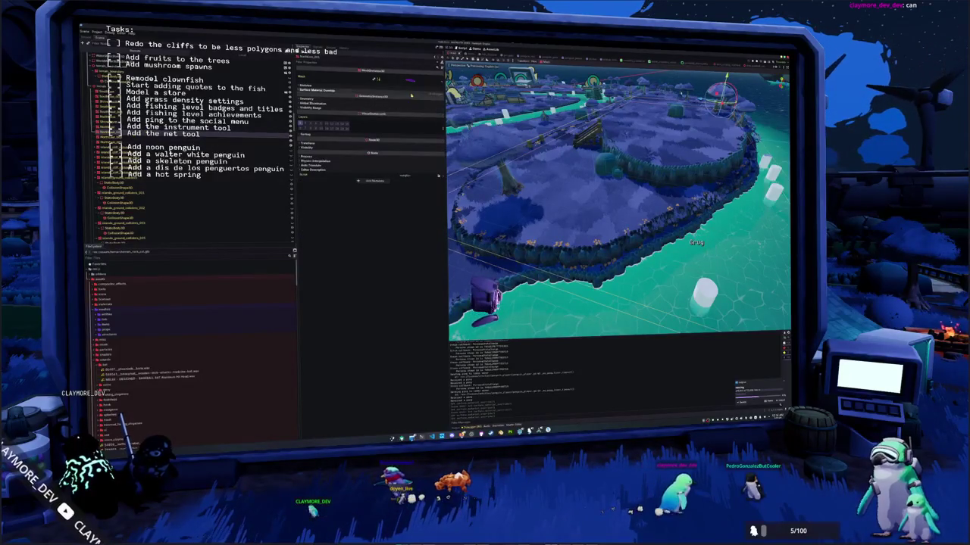
click(415, 113)
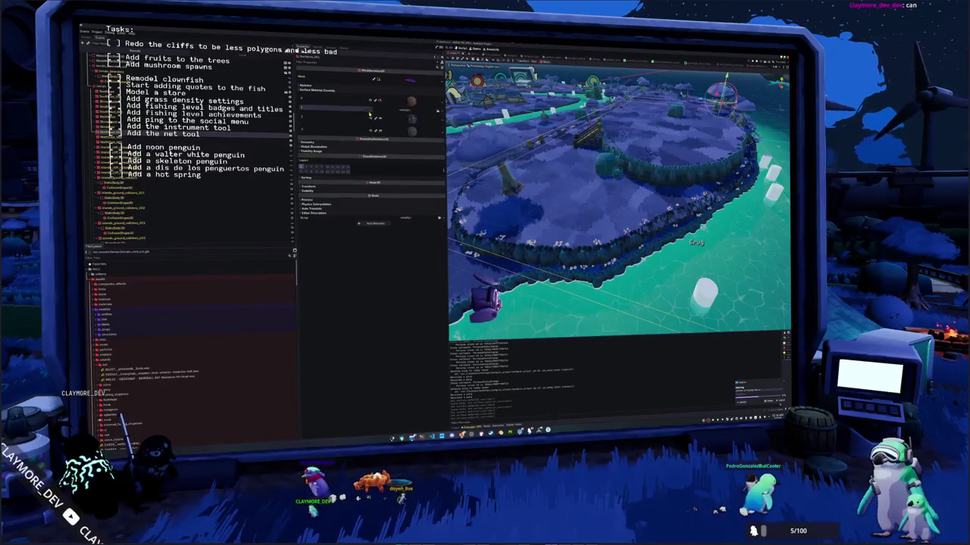
Step: Assign a Quick Loaded project material to the emptied slot, then show another island mesh's overrides
click(437, 112)
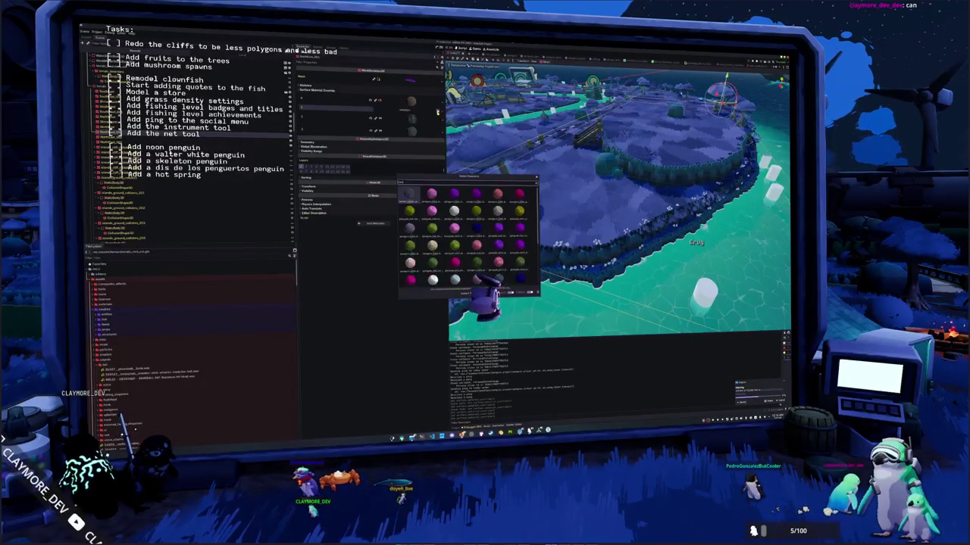
key(Return)
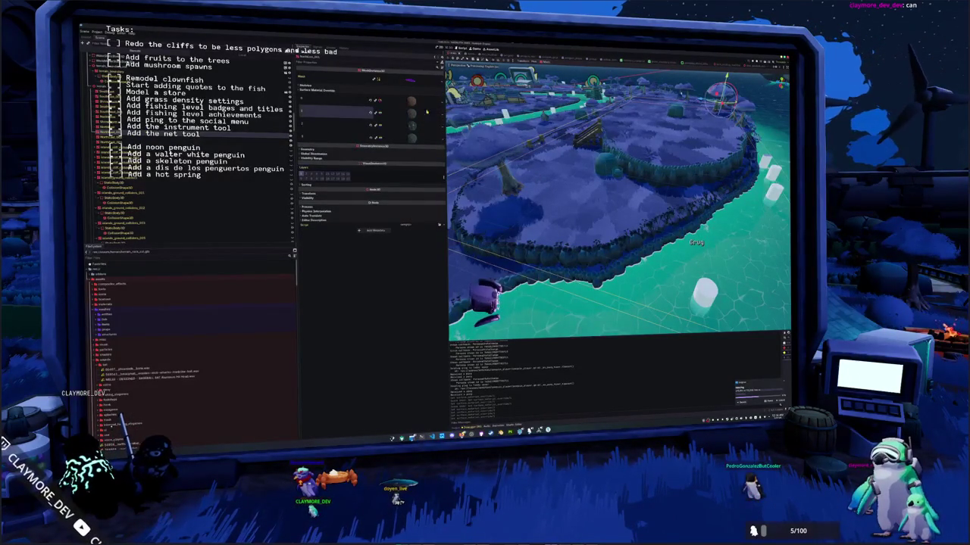
click(210, 137)
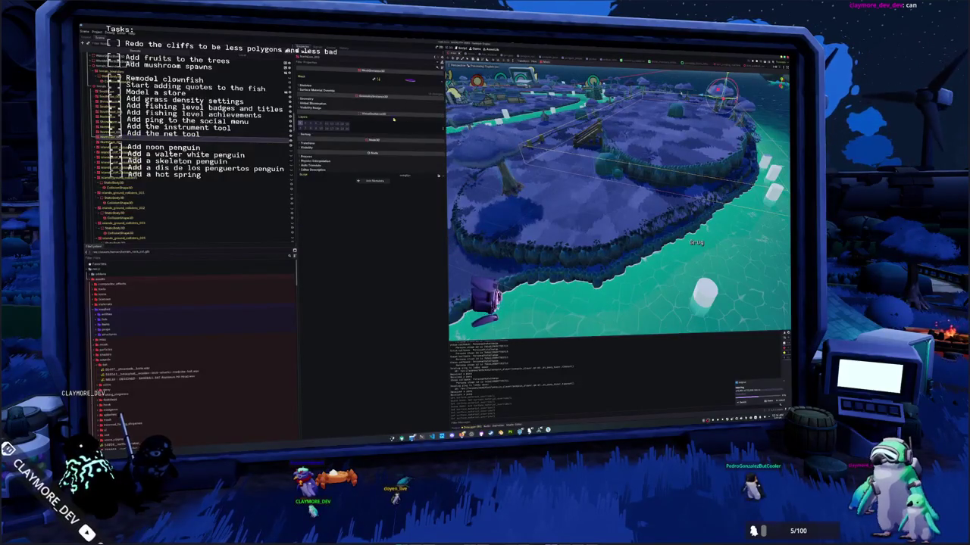
click(387, 91)
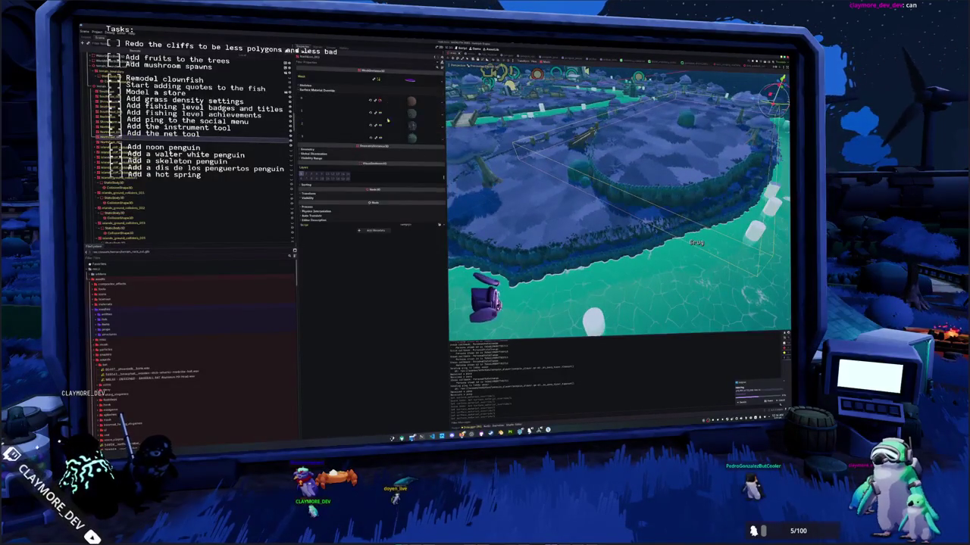
Step: Orbit the viewport to a new angle on the island
drag(531, 181, 561, 184)
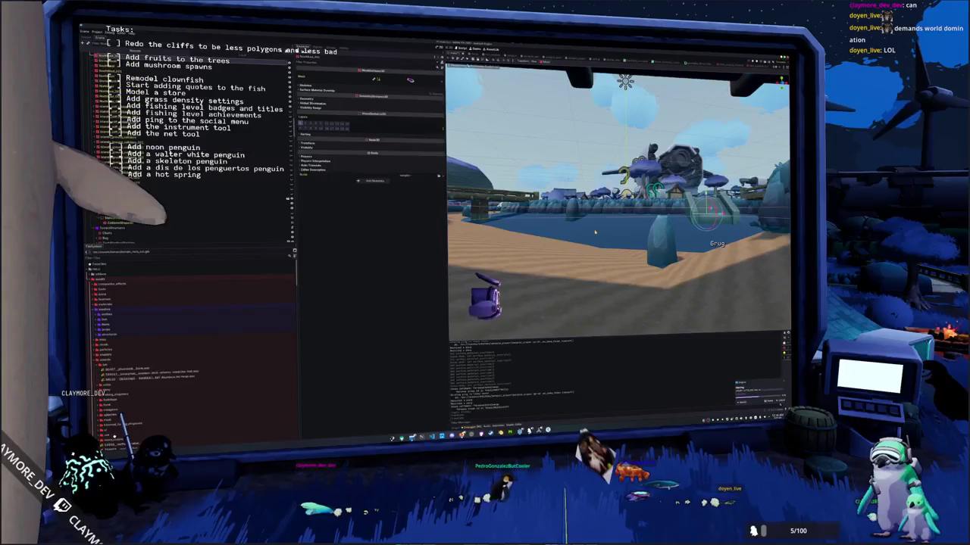
Step: Assign the orange material to override slot 1, save the scene, and select the dock bridge
click(325, 90)
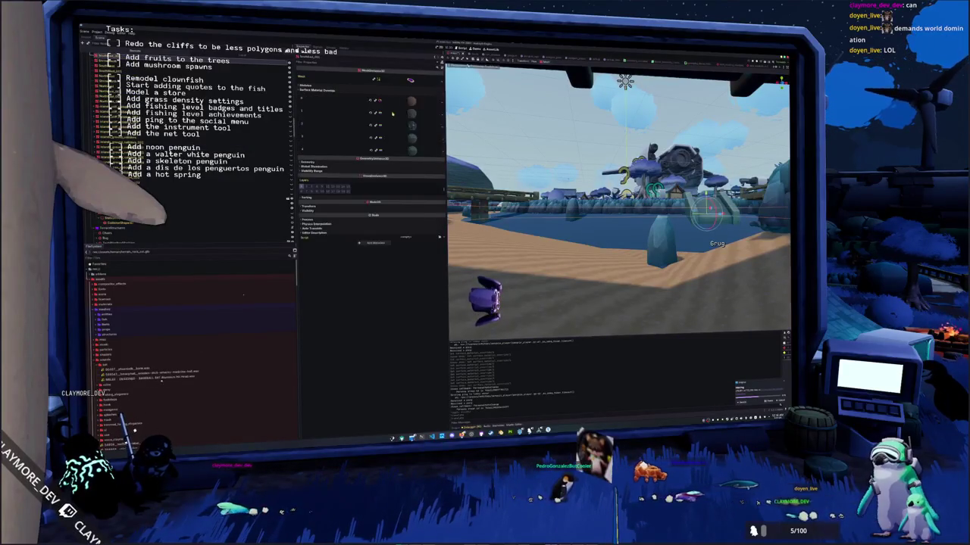
click(371, 112)
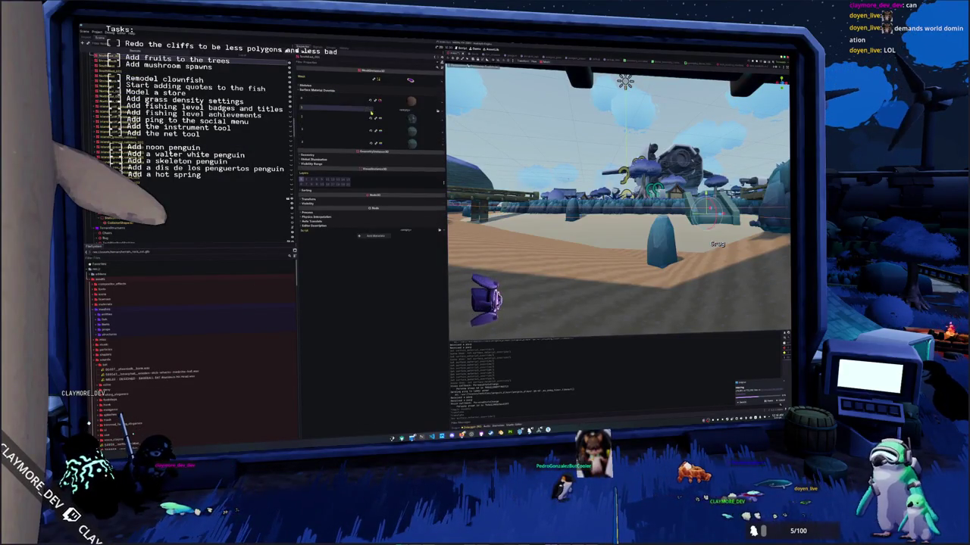
click(438, 112)
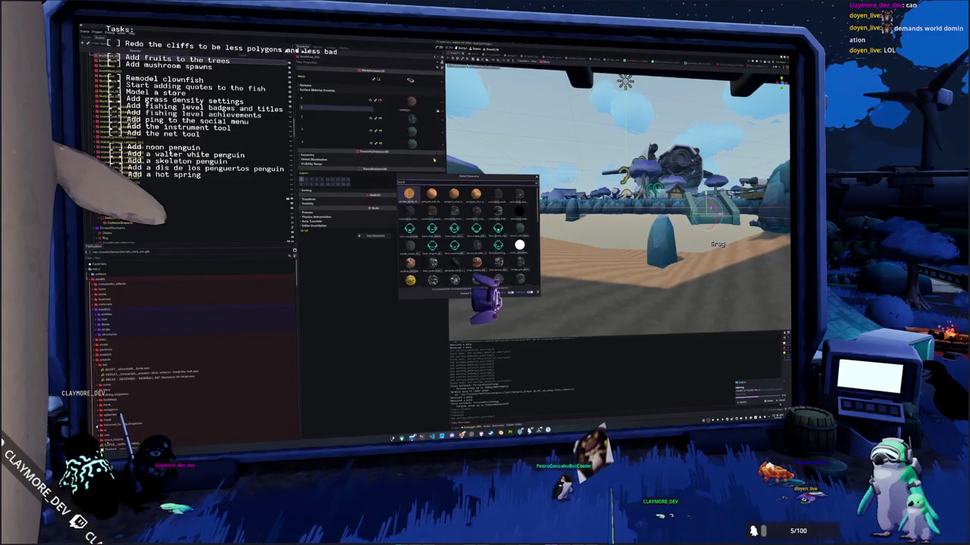
double_click(431, 194)
key(ctrl+s)
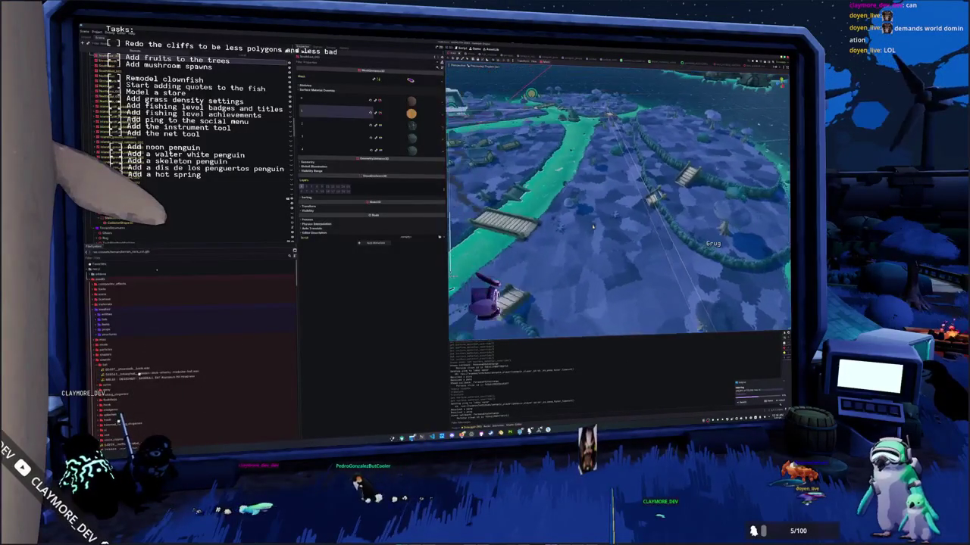
click(602, 219)
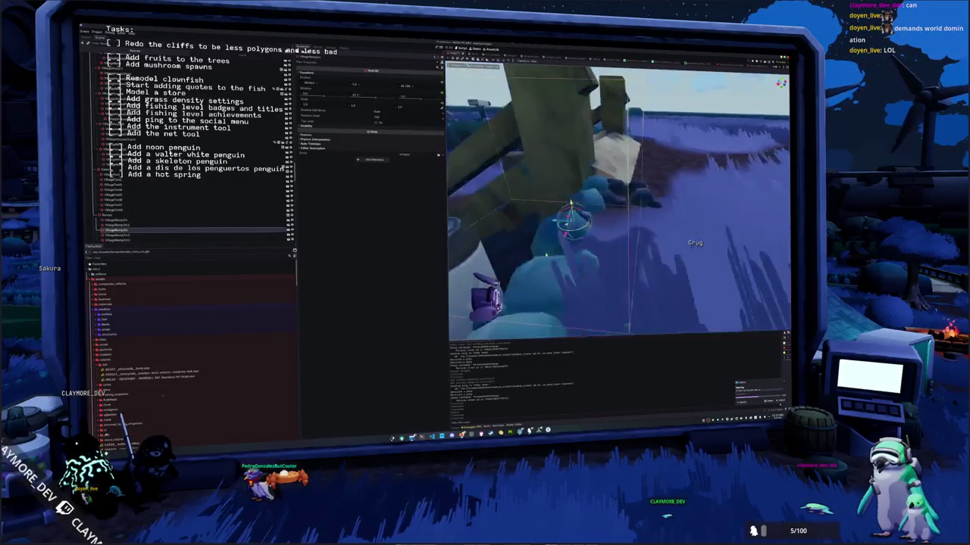
Step: Frame the bridge over the stone wall and expand its Transform position, rotation and scale
drag(497, 254, 462, 258)
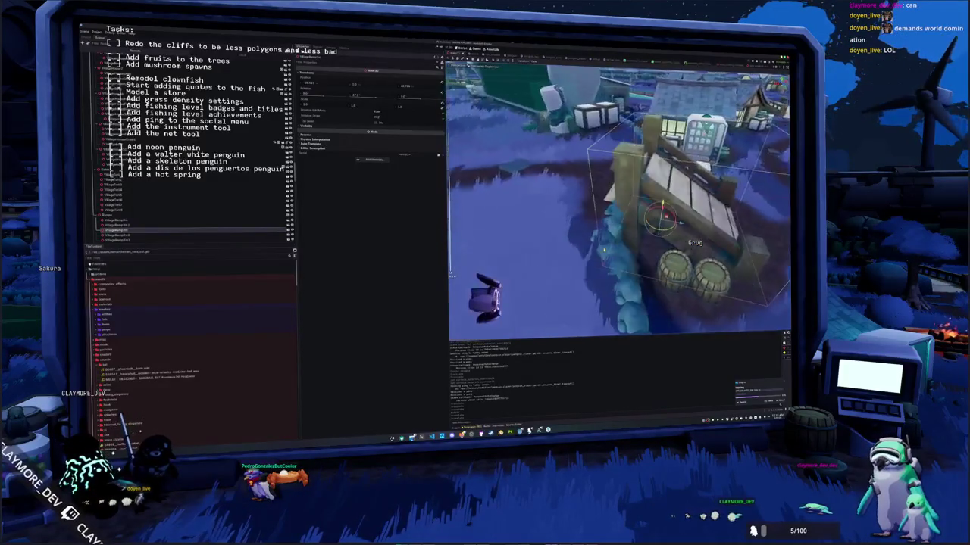
drag(620, 265, 616, 274)
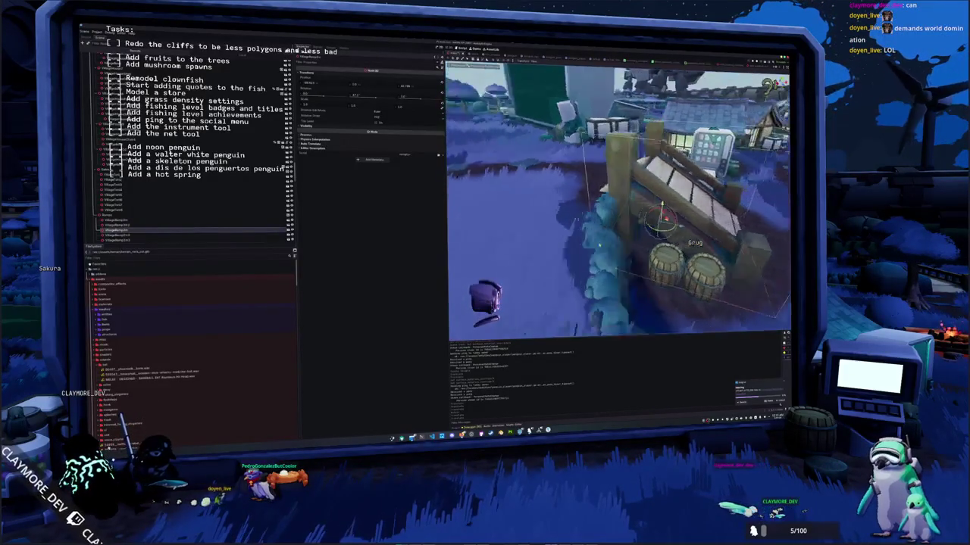
scroll(585, 244, down, 5)
drag(601, 218, 591, 228)
double_click(117, 239)
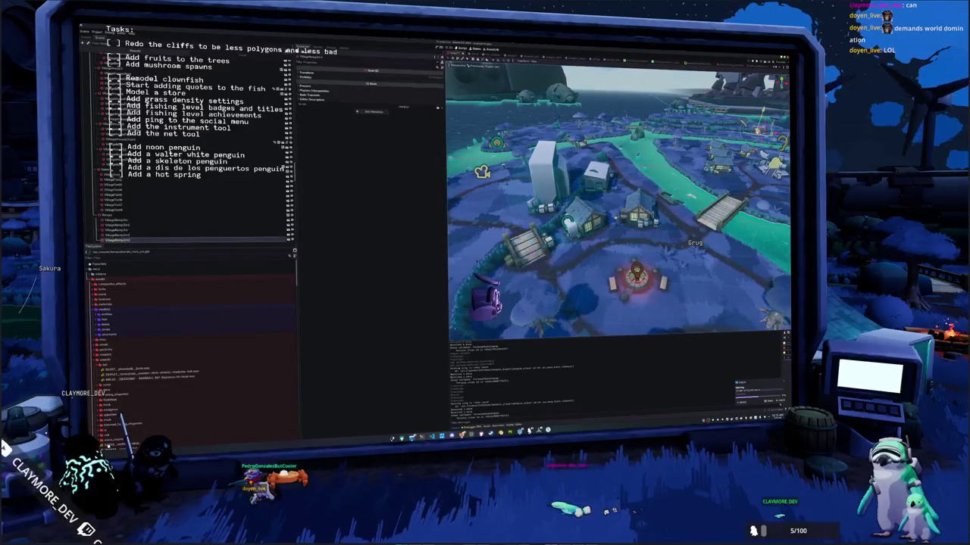
drag(698, 178, 662, 168)
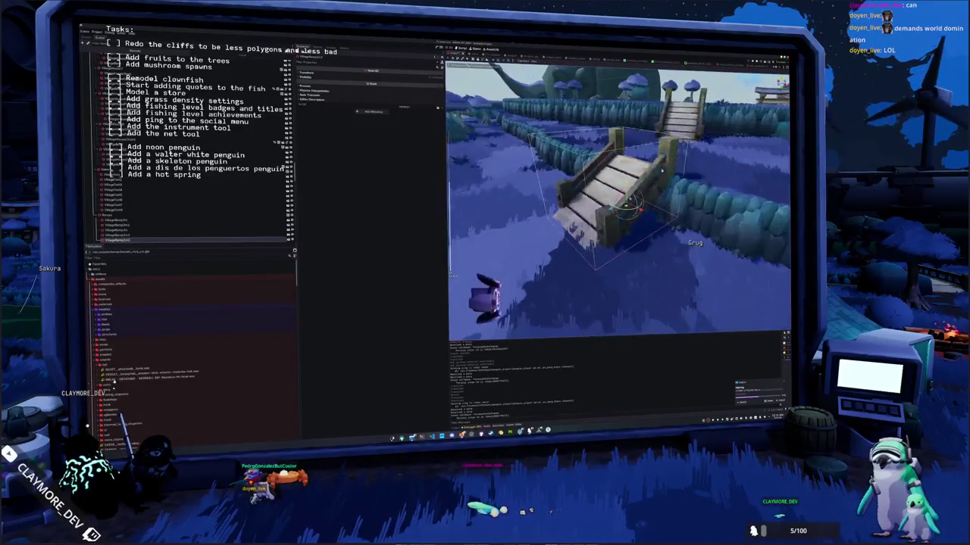
drag(524, 138, 492, 140)
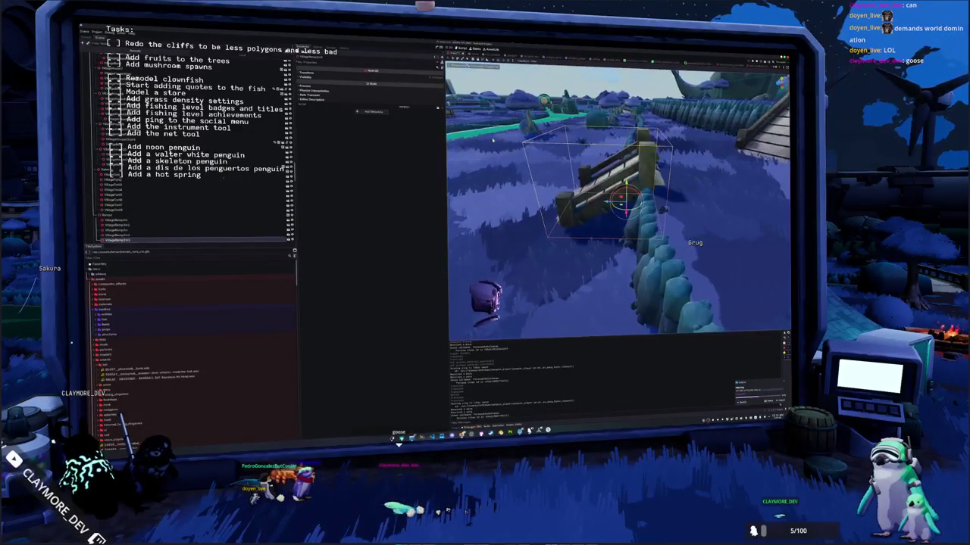
click(349, 72)
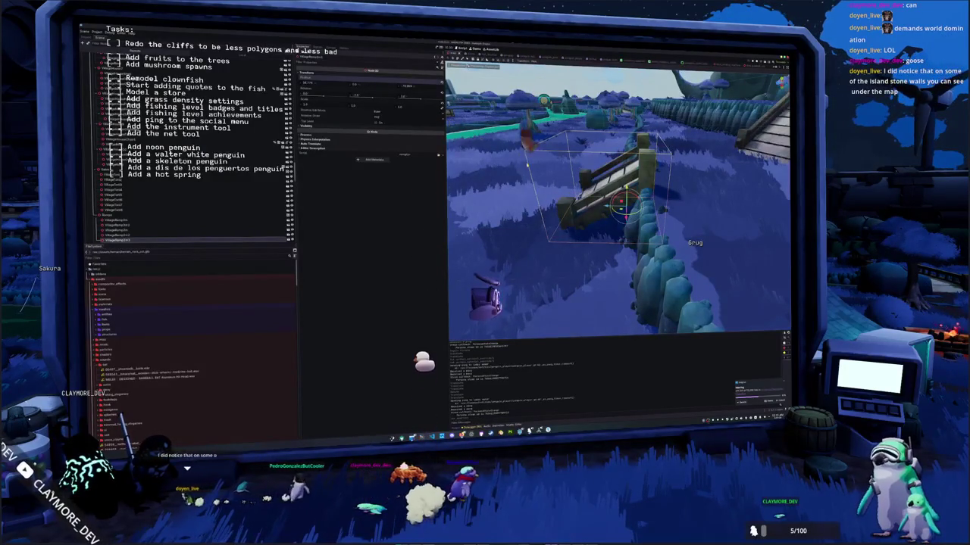
drag(597, 159, 604, 183)
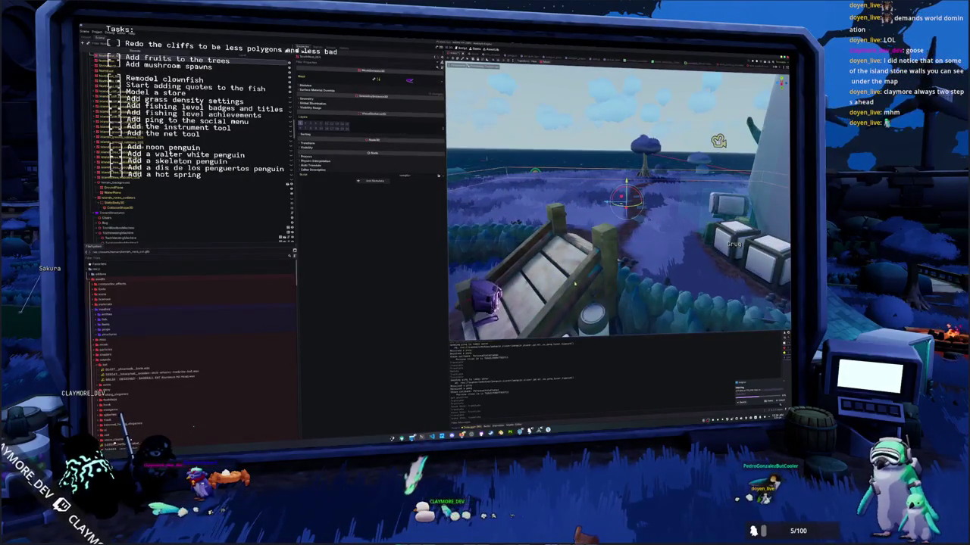
Step: Select the bridge piece beside the fence and orbit until both bridges are visible
click(409, 79)
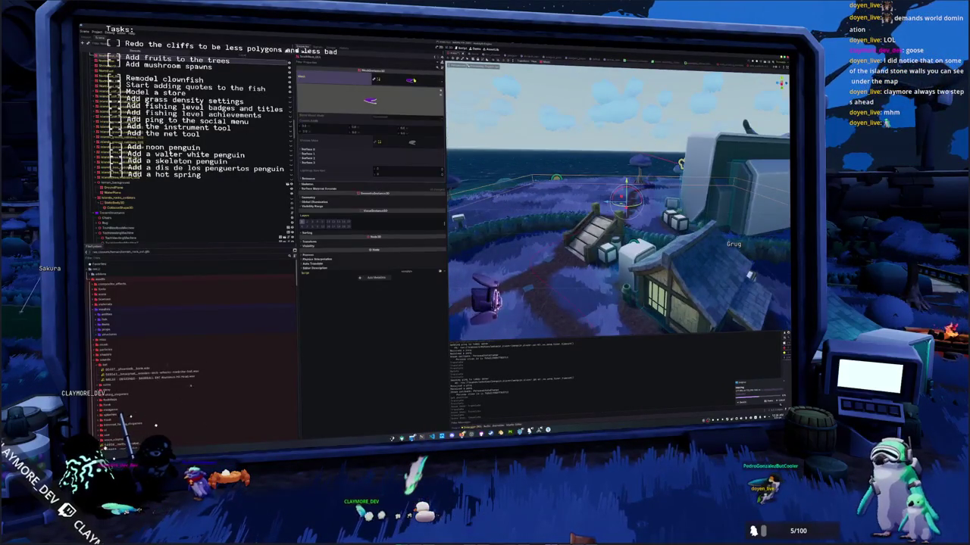
click(409, 79)
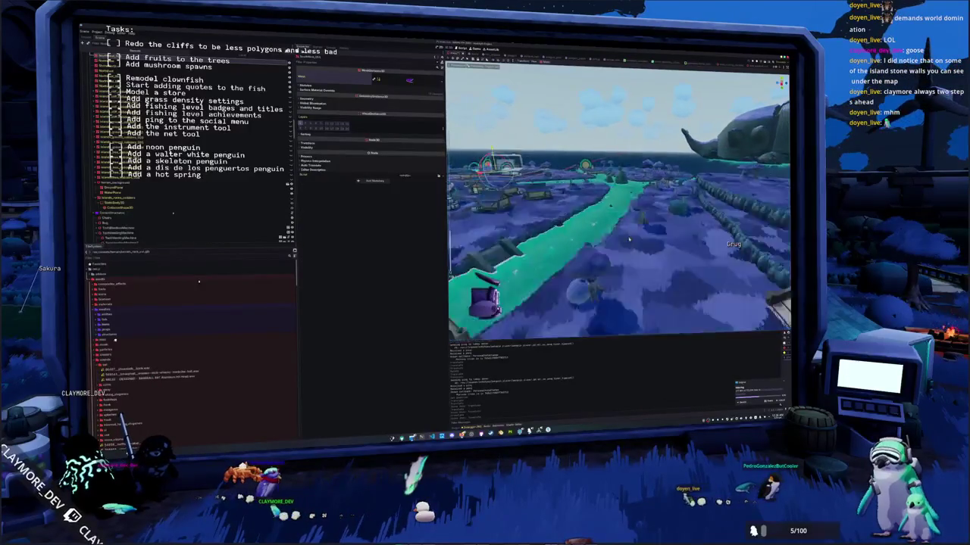
click(620, 198)
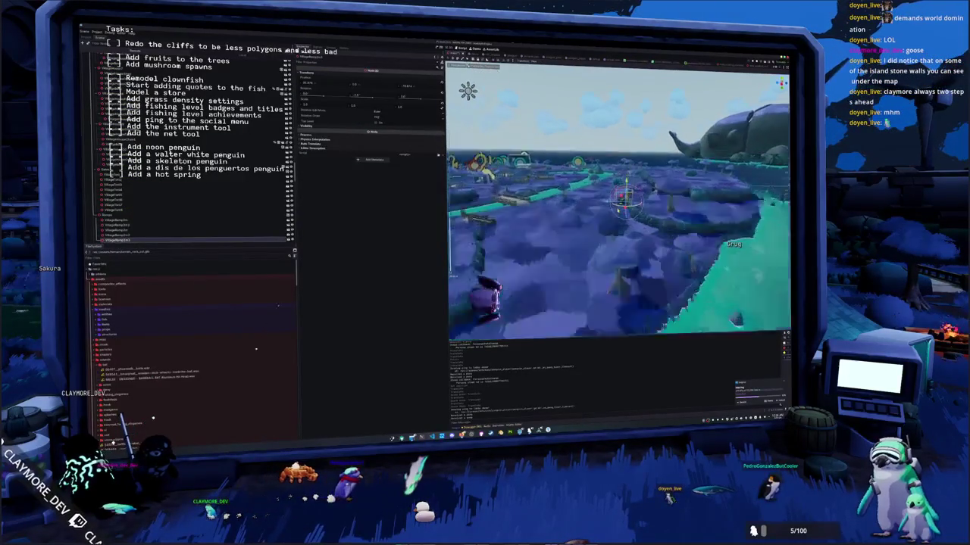
mouse_move(620, 199)
mouse_down()
mouse_move(672, 210)
mouse_move(682, 243)
mouse_up()
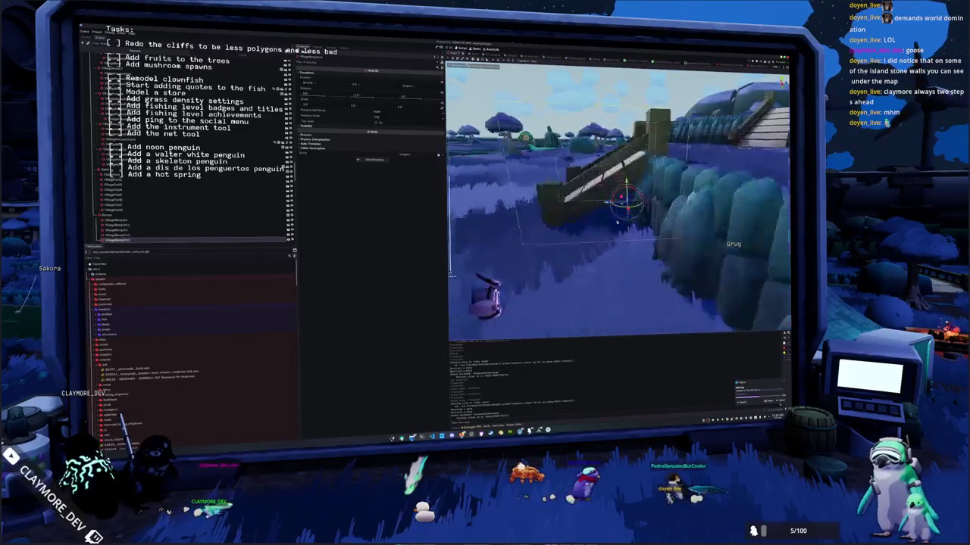
drag(535, 237, 566, 232)
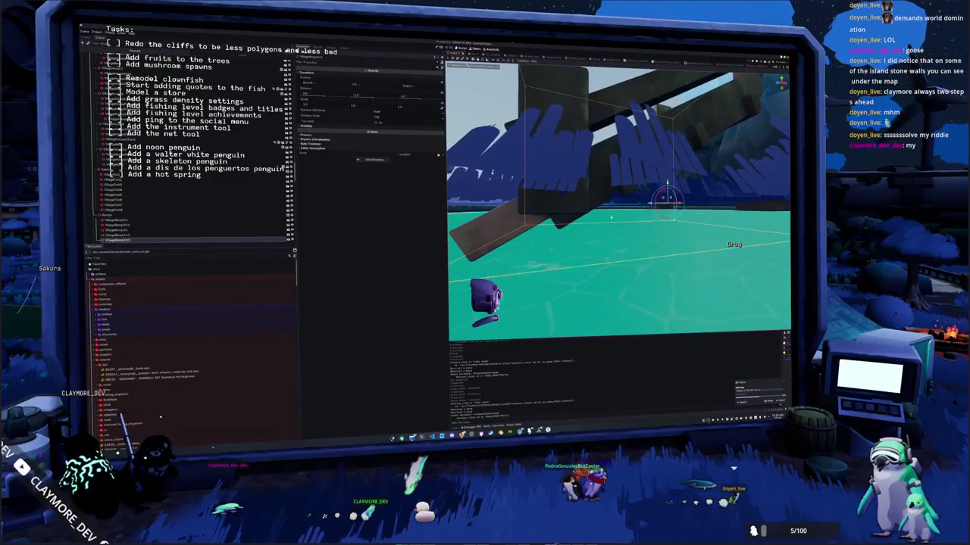
mouse_move(606, 205)
mouse_down()
mouse_move(620, 203)
mouse_move(577, 236)
mouse_move(587, 209)
mouse_up()
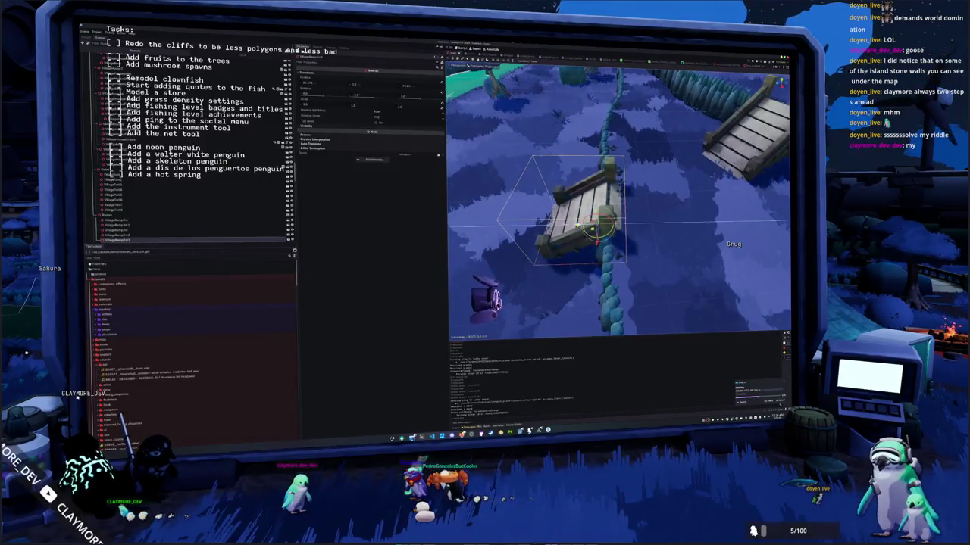
drag(587, 209, 592, 206)
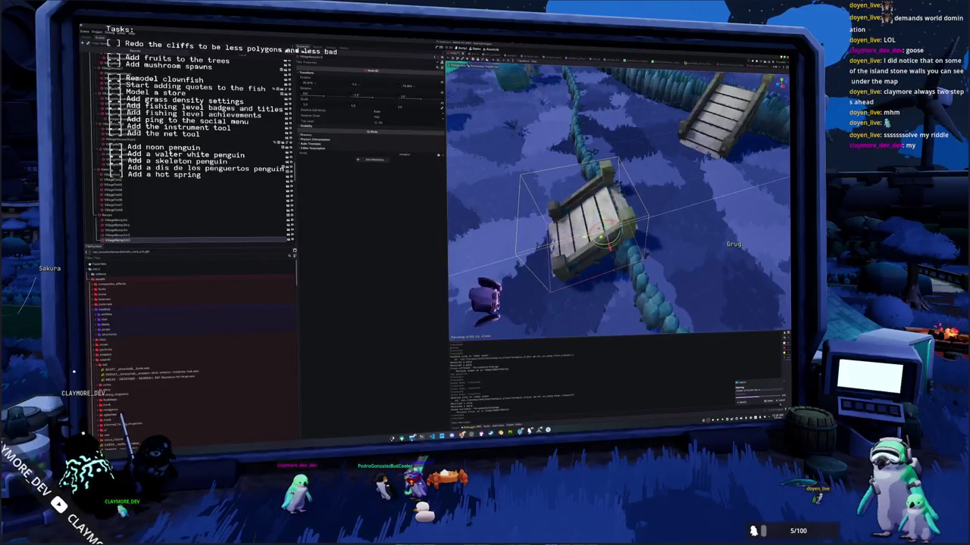
scroll(617, 201, down, 5)
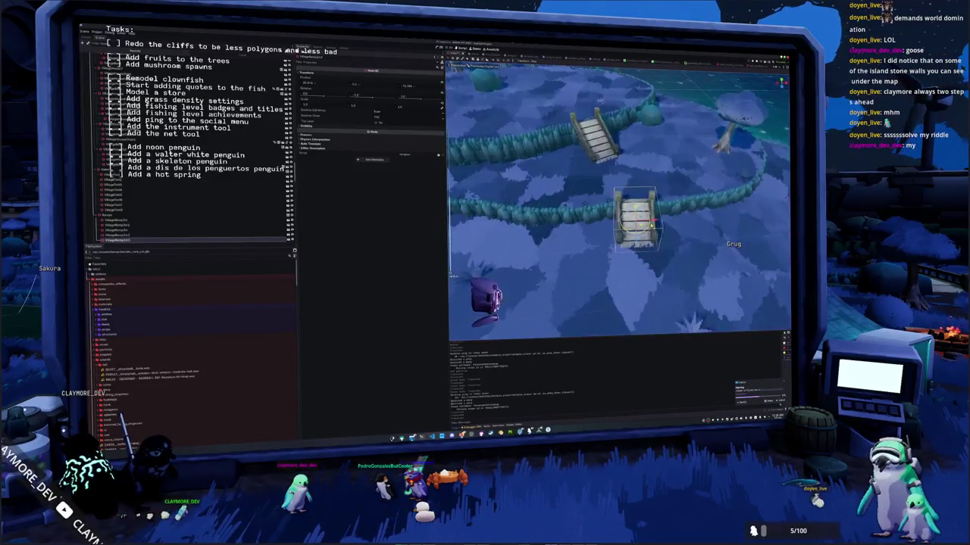
Step: In top view, drag the bridge along the X axis to sit across the wall
key(KP_7)
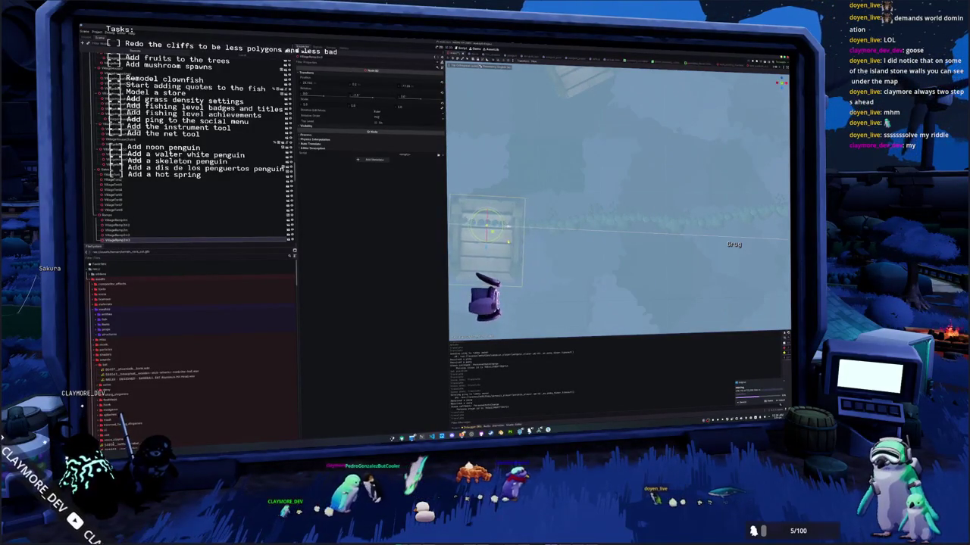
drag(657, 235, 678, 236)
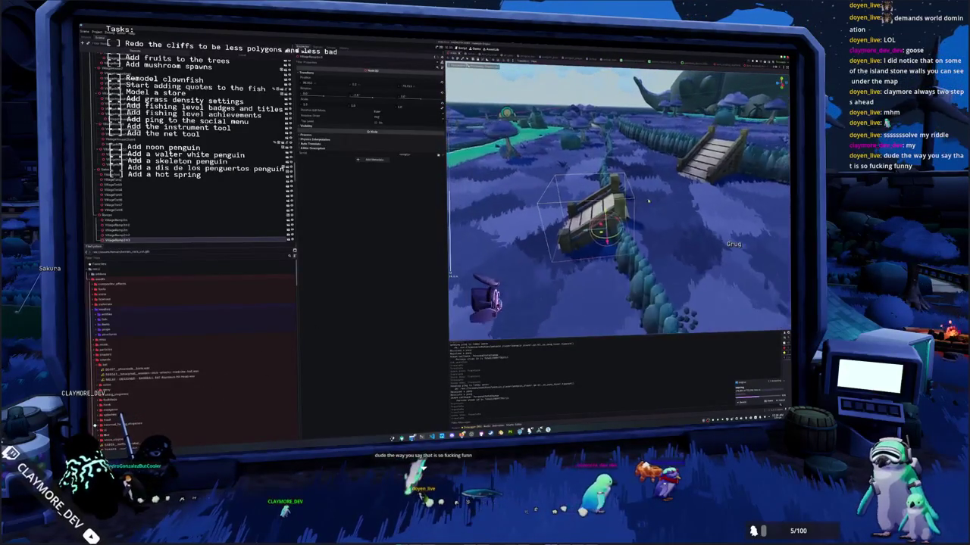
click(678, 185)
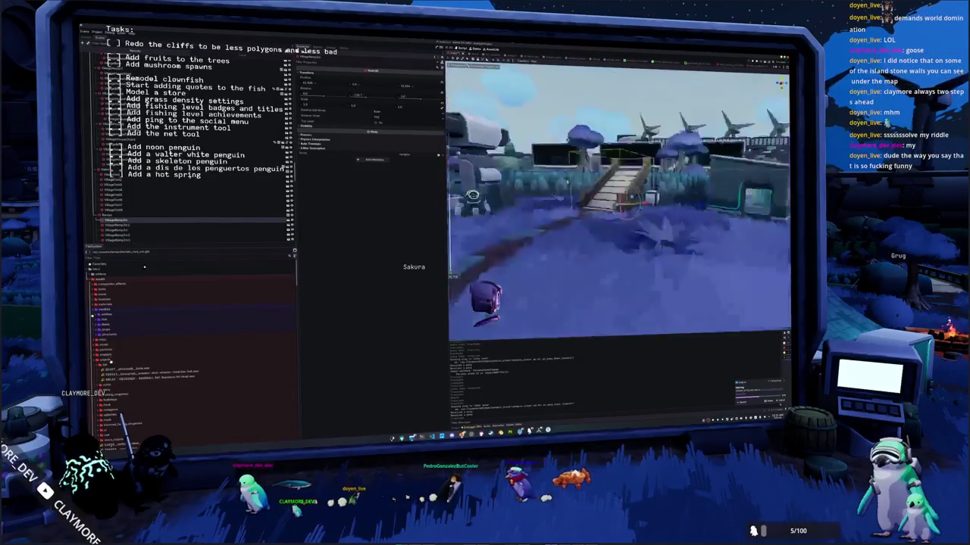
Step: Select the next bridge node in the Scene dock using the Down arrow key
key(Down)
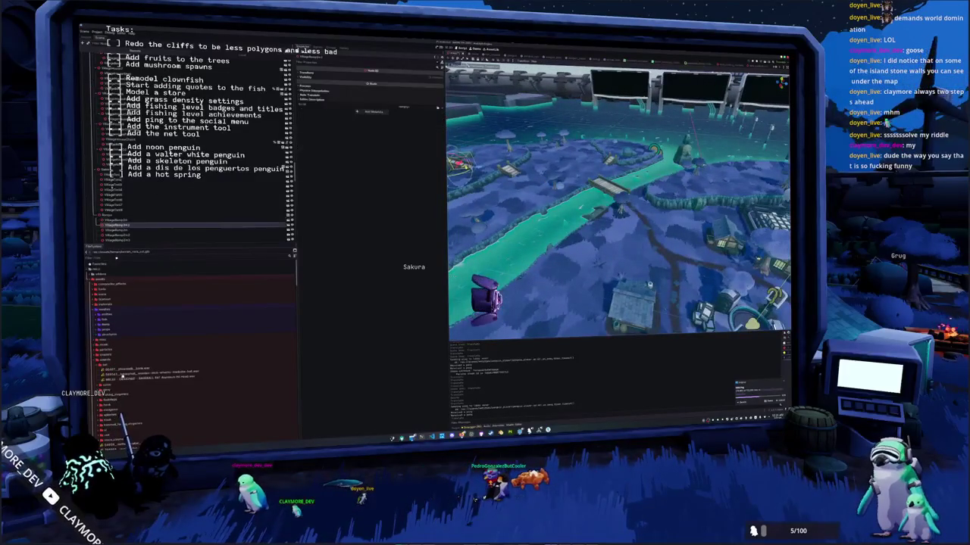
Step: Focus on the channel bridge and orbit to a top-down view of how it spans the cliffs
key(f)
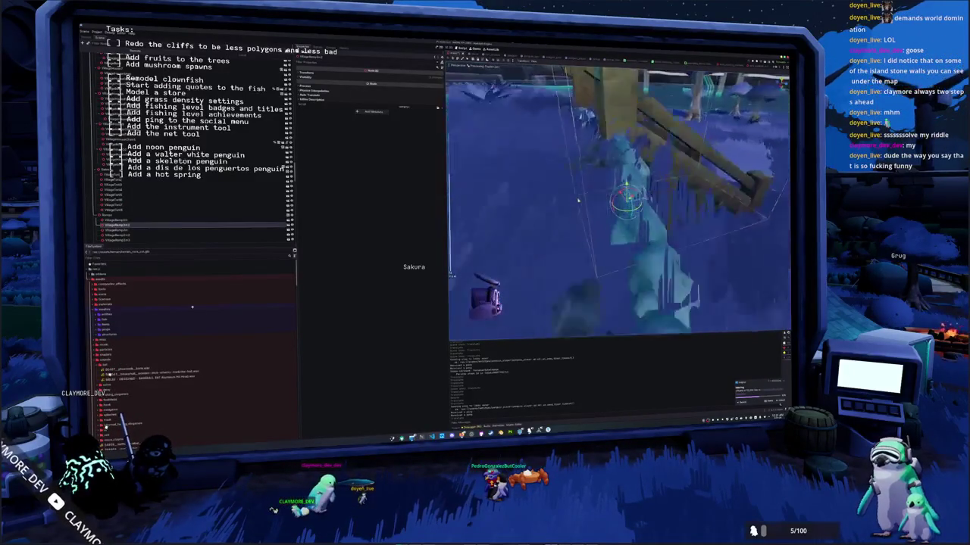
mouse_move(657, 187)
mouse_down()
mouse_move(700, 179)
mouse_move(667, 187)
mouse_up()
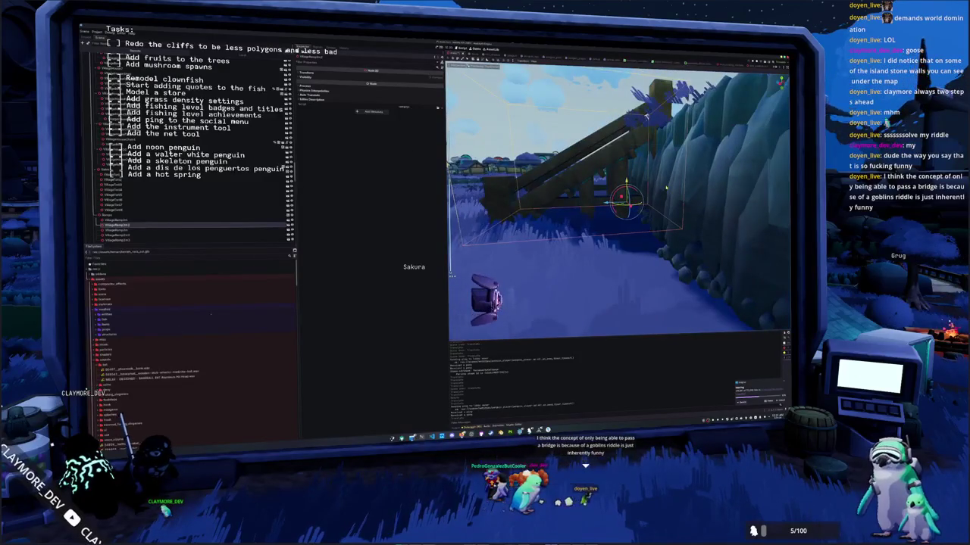
mouse_move(633, 179)
mouse_down()
mouse_move(606, 216)
mouse_move(588, 203)
mouse_move(537, 203)
mouse_move(608, 204)
mouse_up()
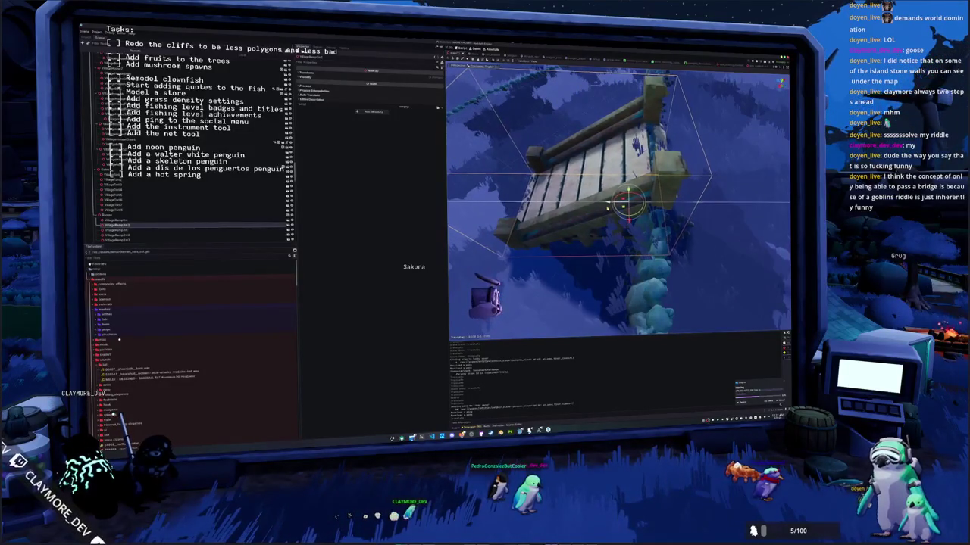
key(KP_7)
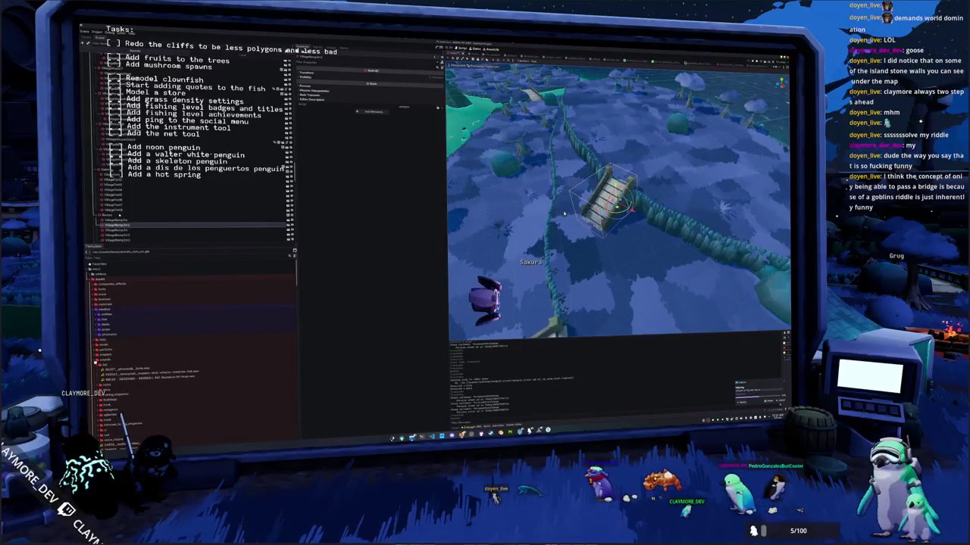
scroll(564, 214, up, 5)
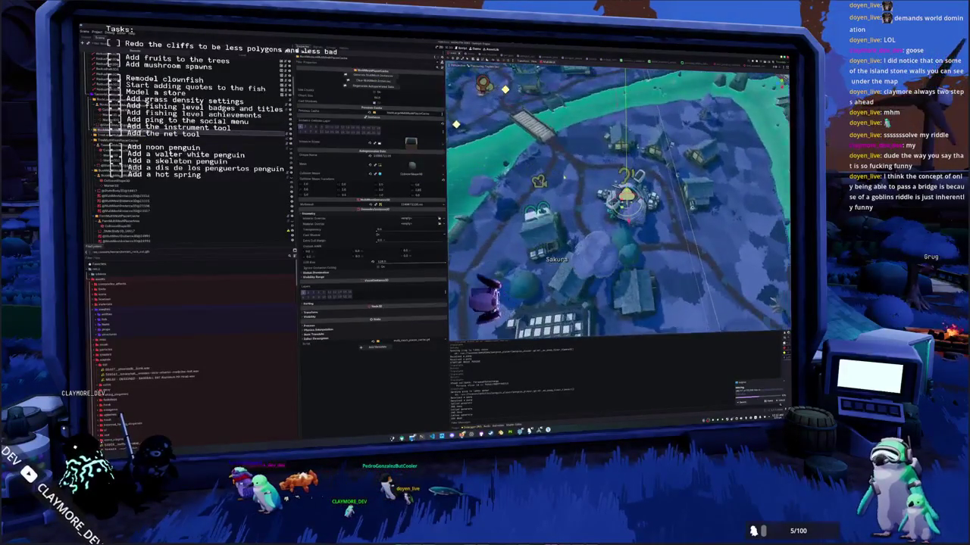
Step: Zoom in on the bridge and collapse the scatter node's Geometry settings
scroll(618, 204, down, 5)
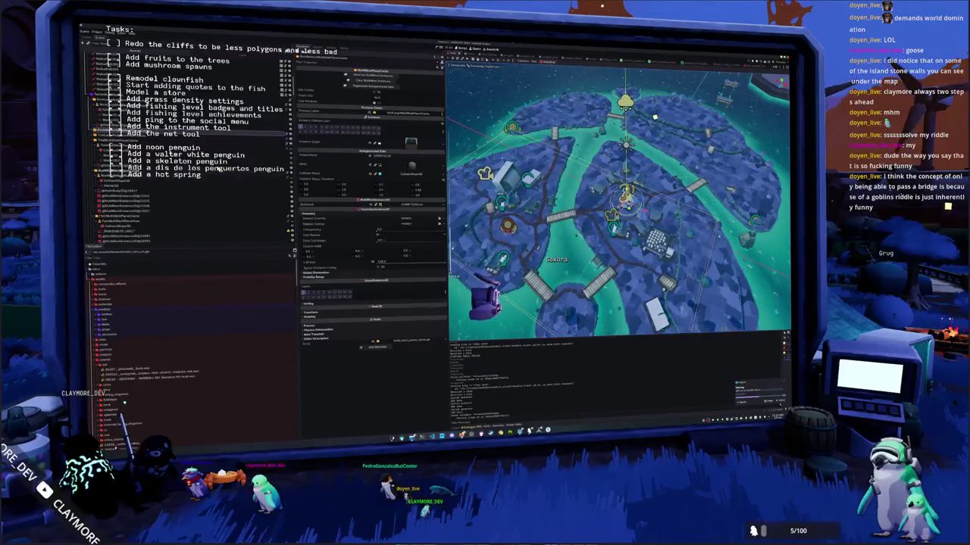
click(311, 221)
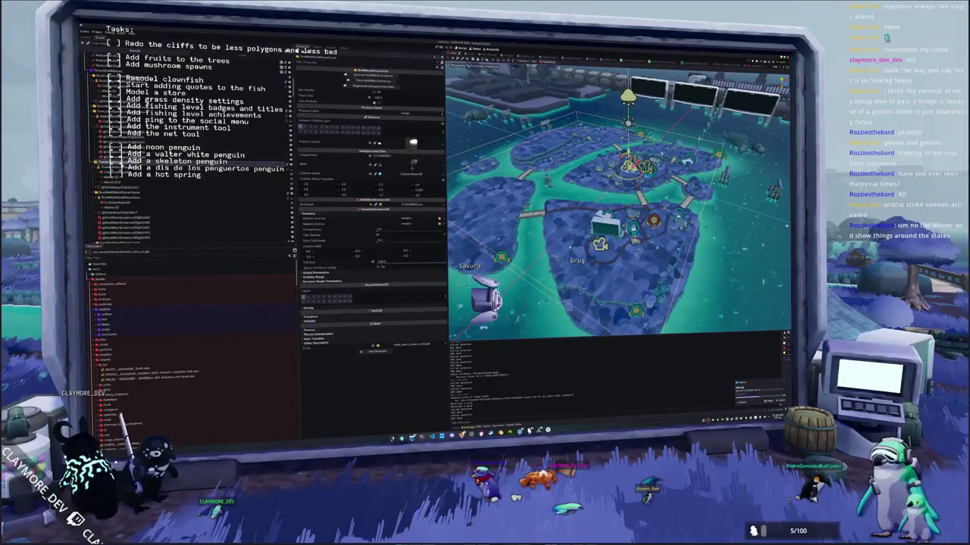
Step: Inspect two neighbouring nodes in the Scene tree, then return to the previous node's settings
click(113, 168)
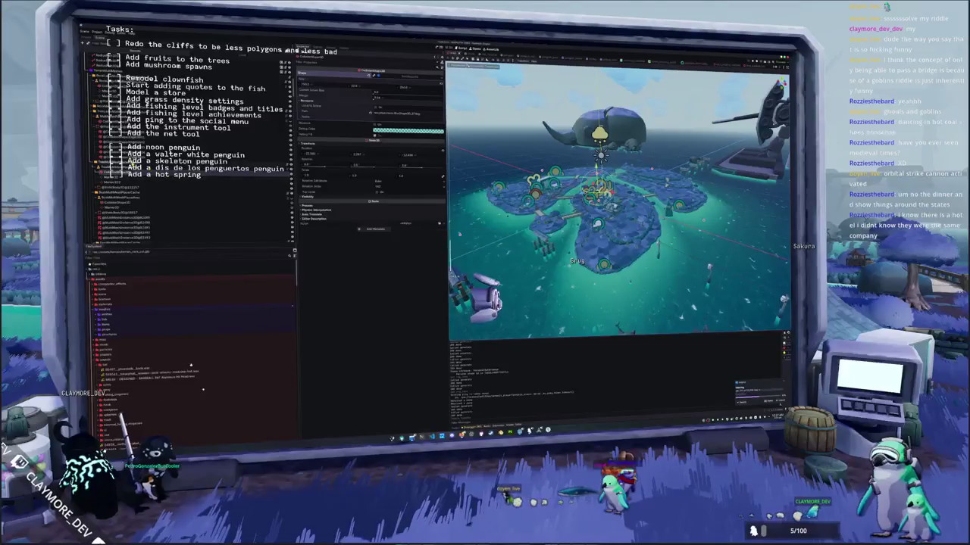
click(122, 193)
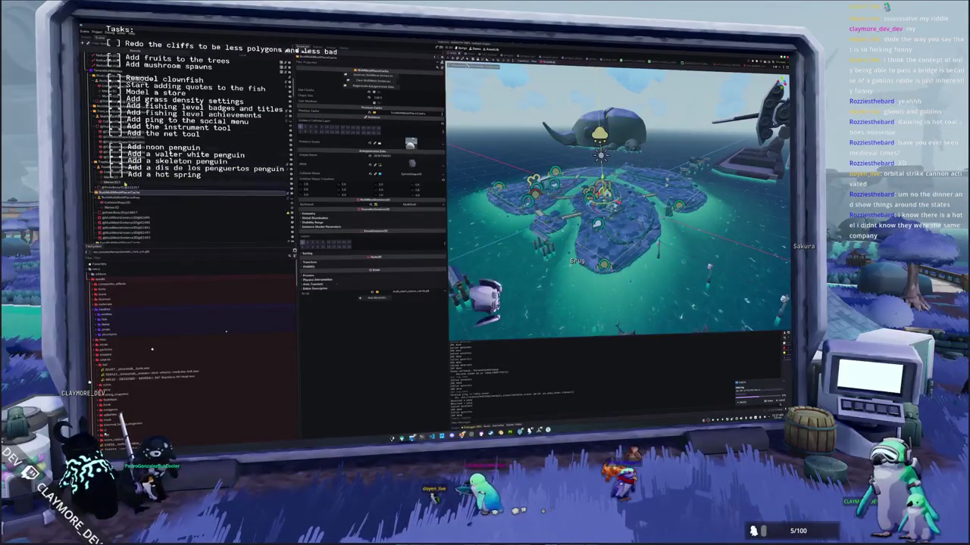
click(109, 161)
Step: Assign a target node to the scatter node's NodePath property and expand the scene's child nodes
click(403, 114)
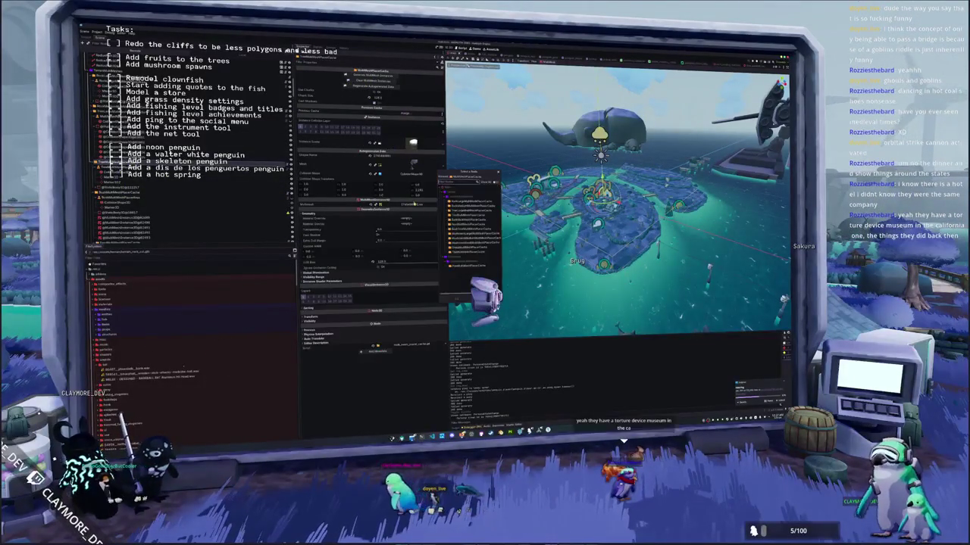
double_click(458, 181)
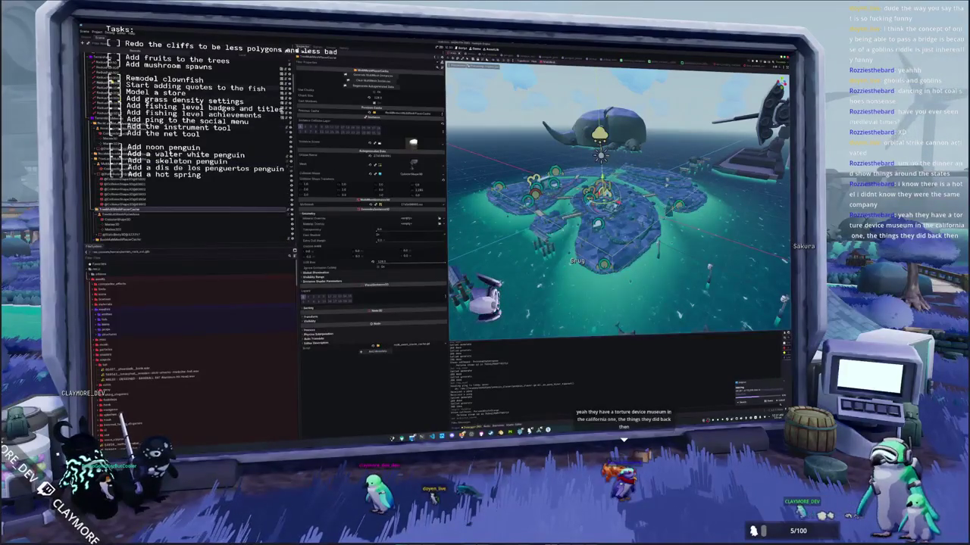
click(114, 231)
click(107, 147)
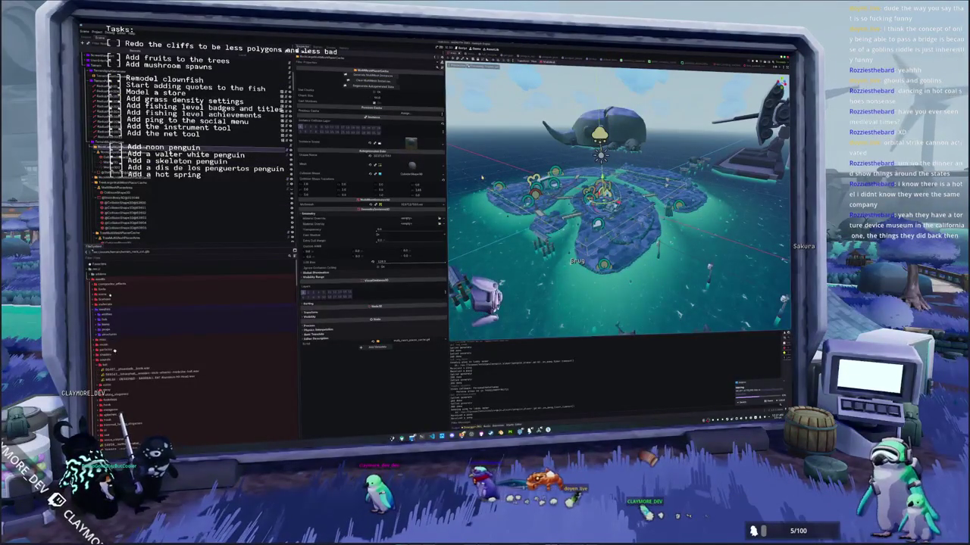
Step: Compare several MultiMeshPlacer scatter nodes' placement settings, ending on the MultiMeshPlaceCache node
mouse_move(606, 189)
mouse_down()
mouse_move(614, 257)
mouse_move(614, 182)
mouse_move(613, 228)
mouse_up()
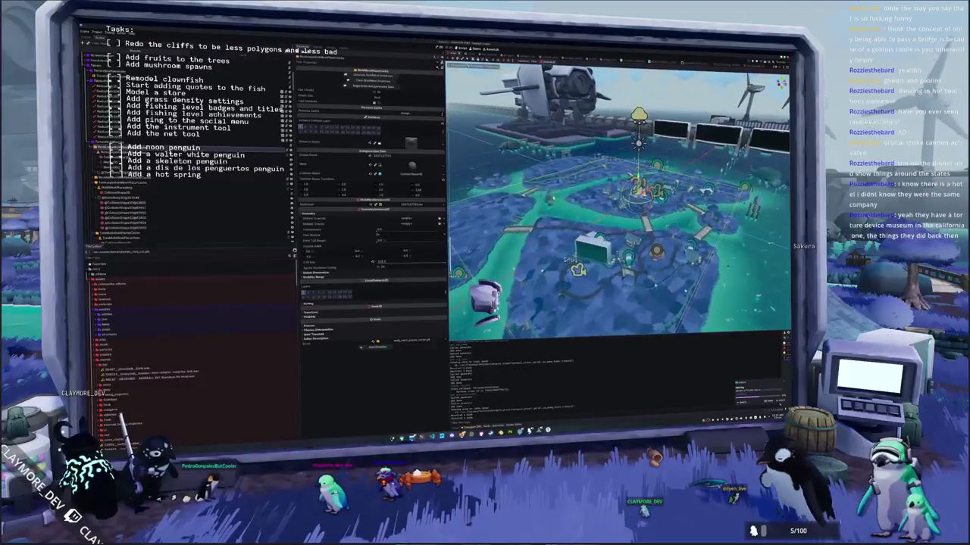
click(114, 193)
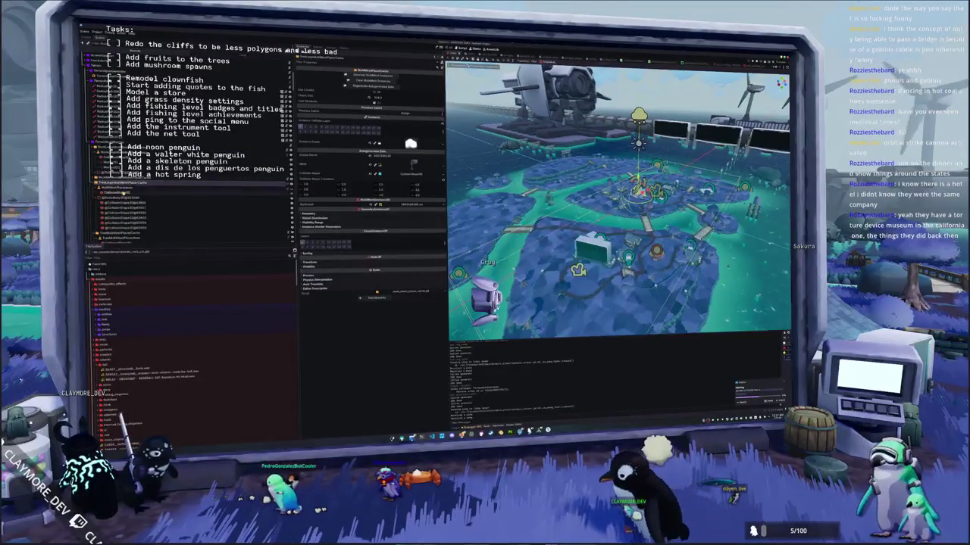
click(114, 182)
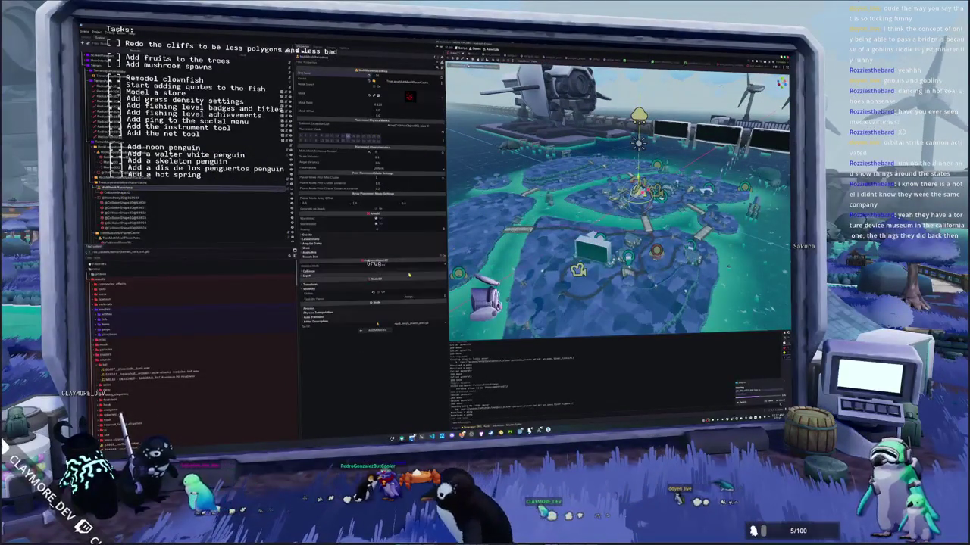
click(118, 183)
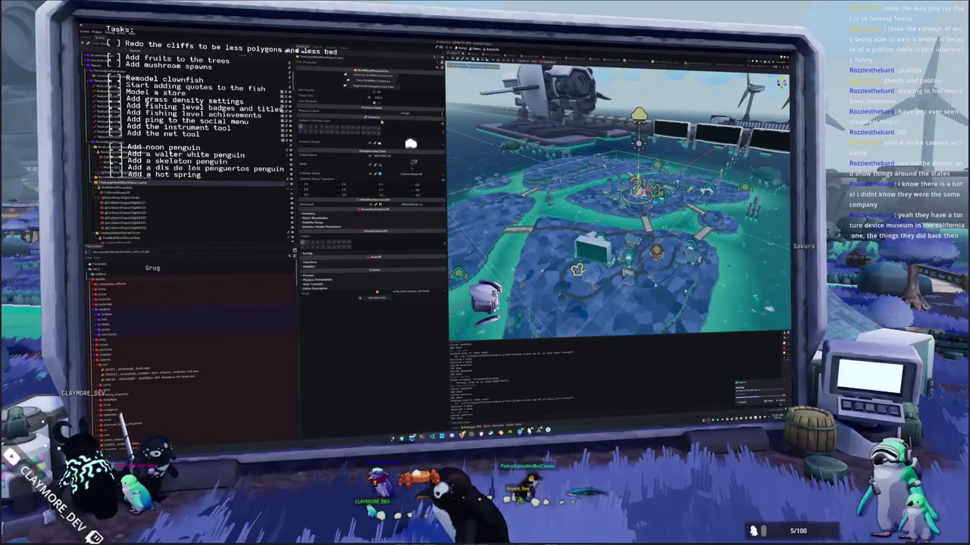
click(118, 188)
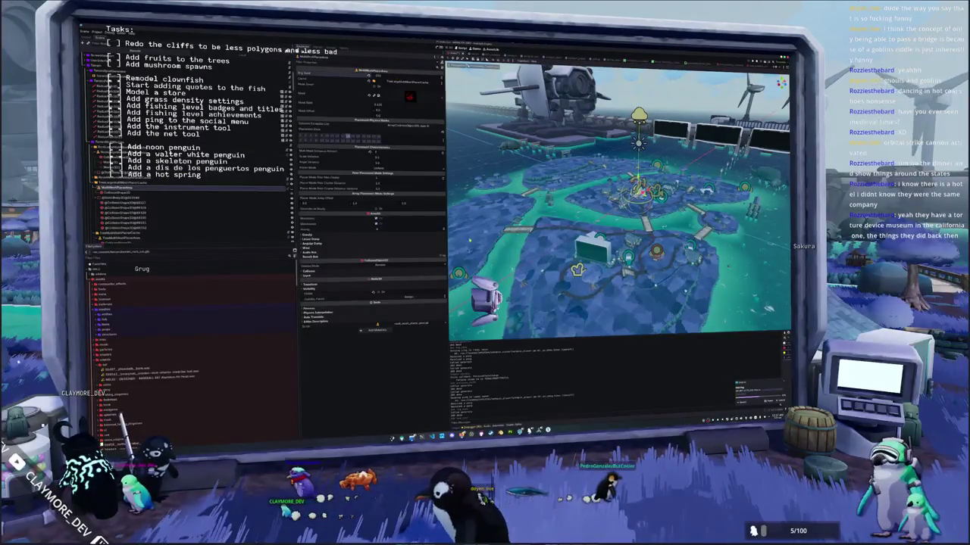
click(117, 183)
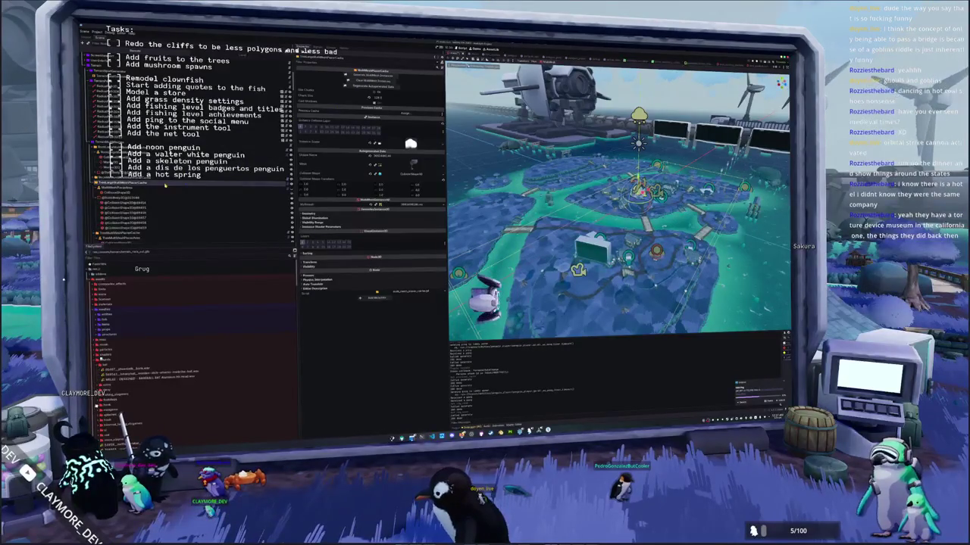
click(165, 187)
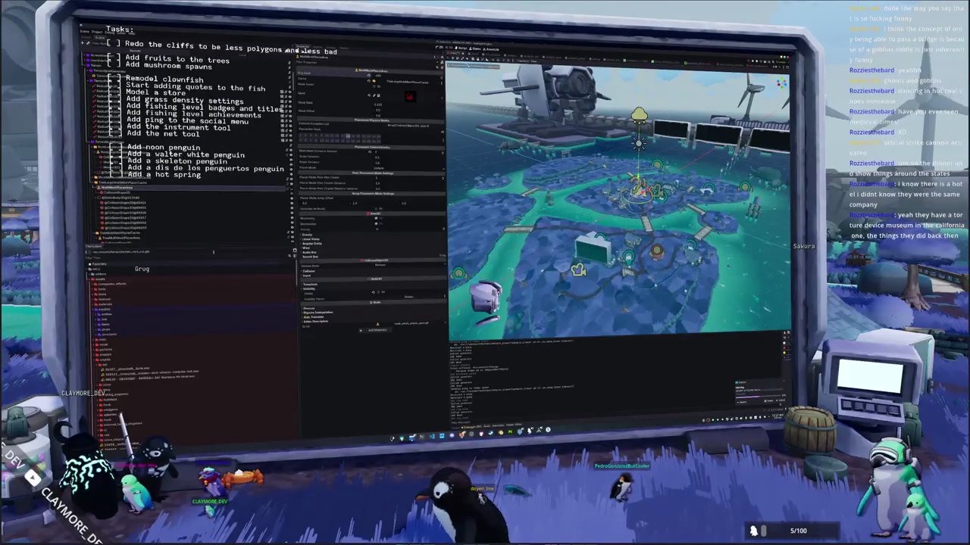
click(140, 183)
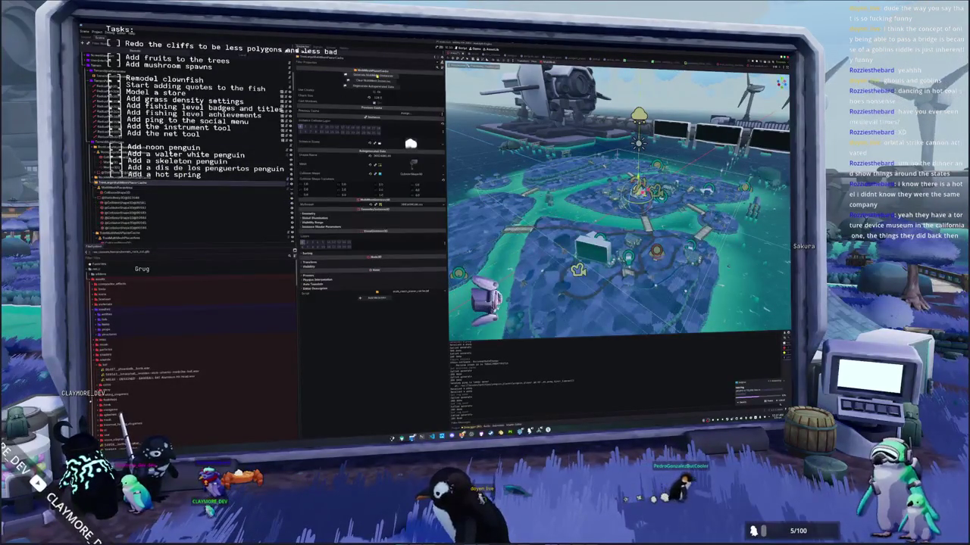
Step: Assign a target node to the MultiMeshPlaceCache reference property, then step through neighbouring nodes
click(405, 112)
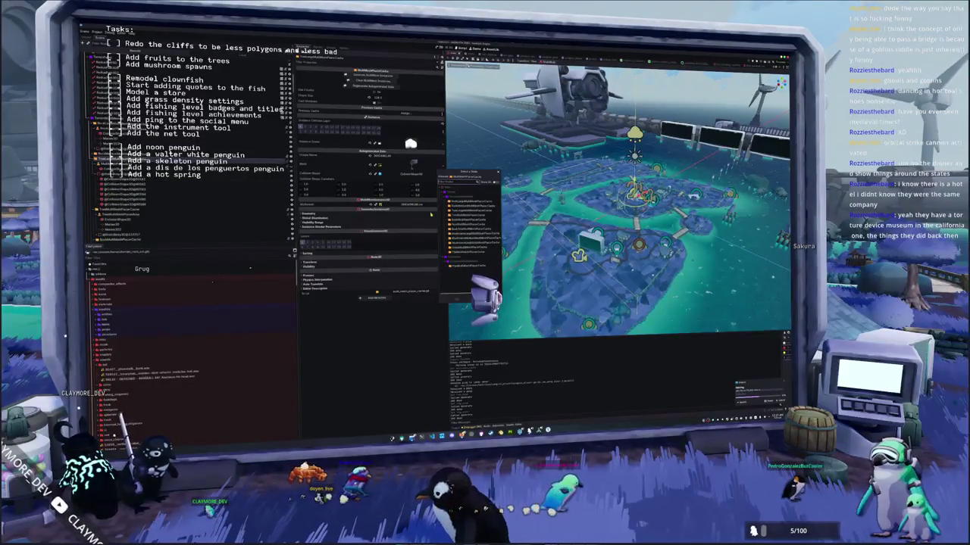
double_click(462, 205)
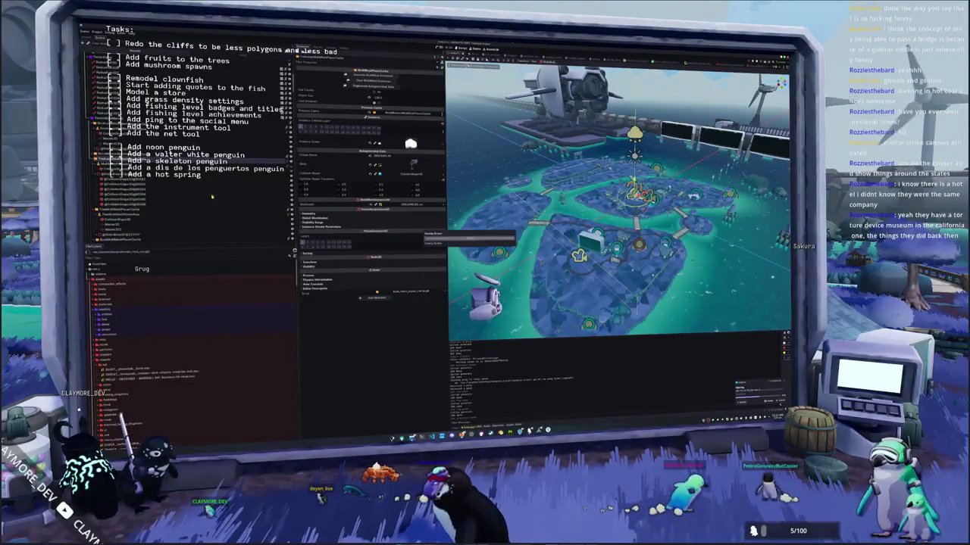
click(121, 211)
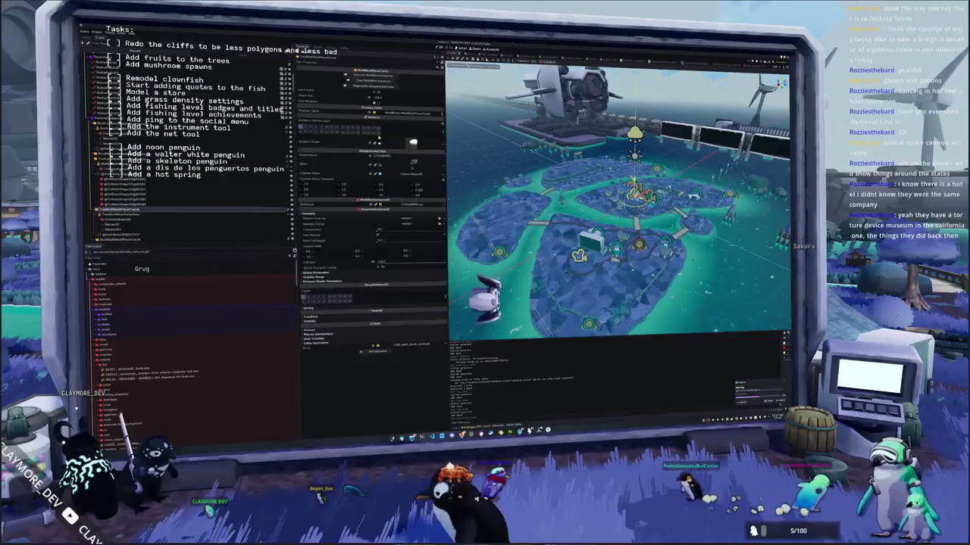
key(Down)
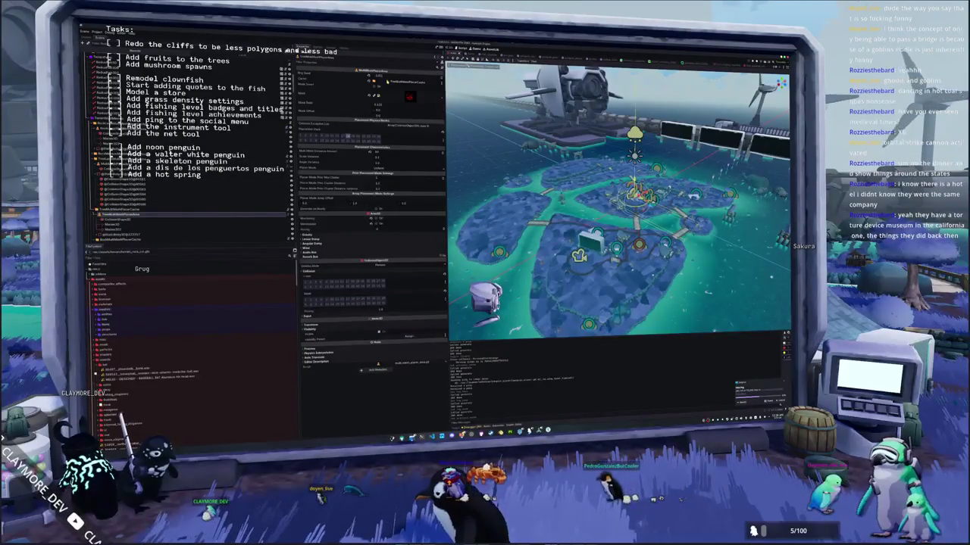
key(Up)
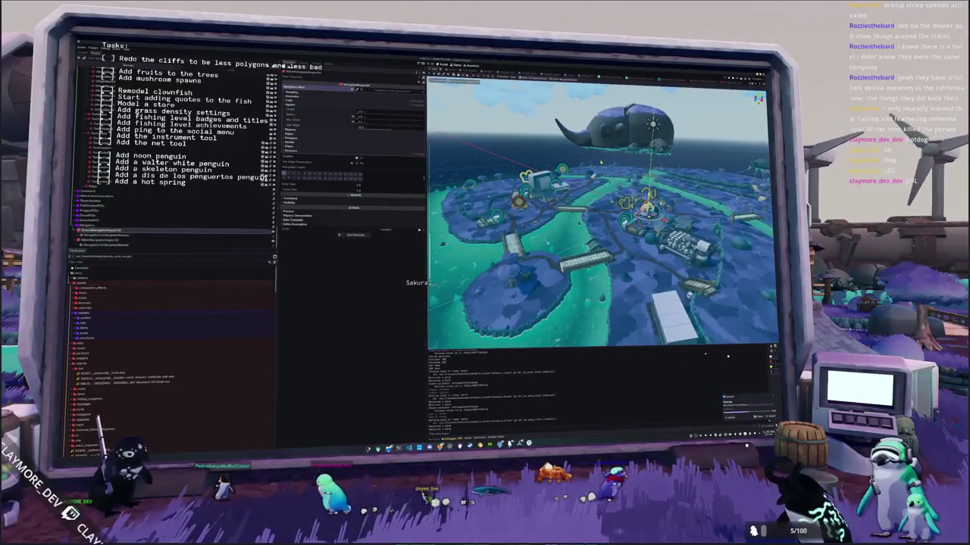
Step: Select the next NavigationRegion3D and bake its navigation mesh over the village
click(99, 239)
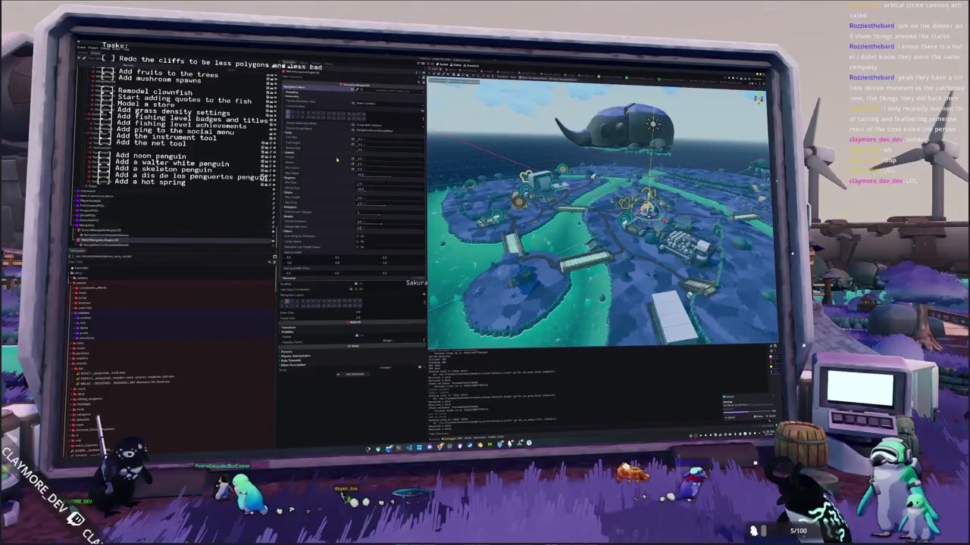
click(532, 78)
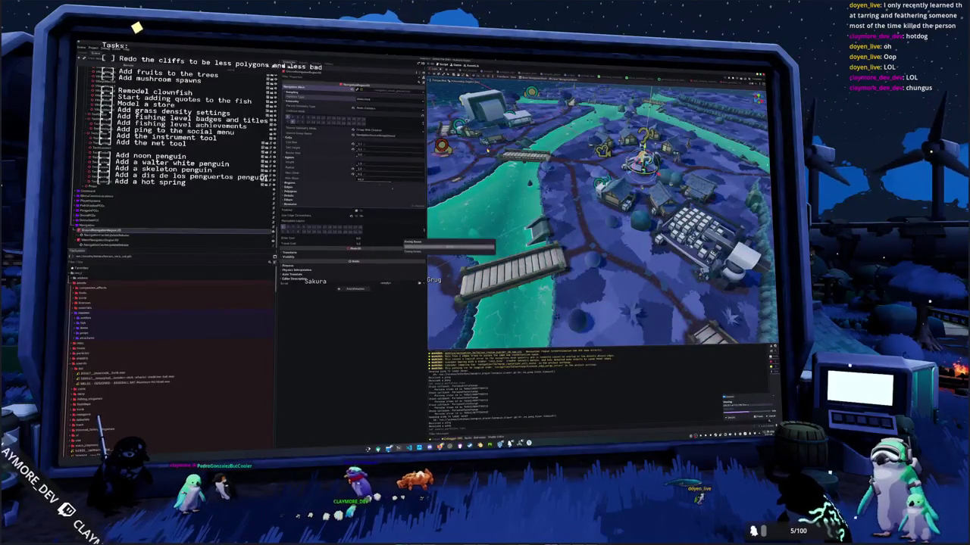
Step: Quit the island project to the Project List and confirm closing it
click(91, 48)
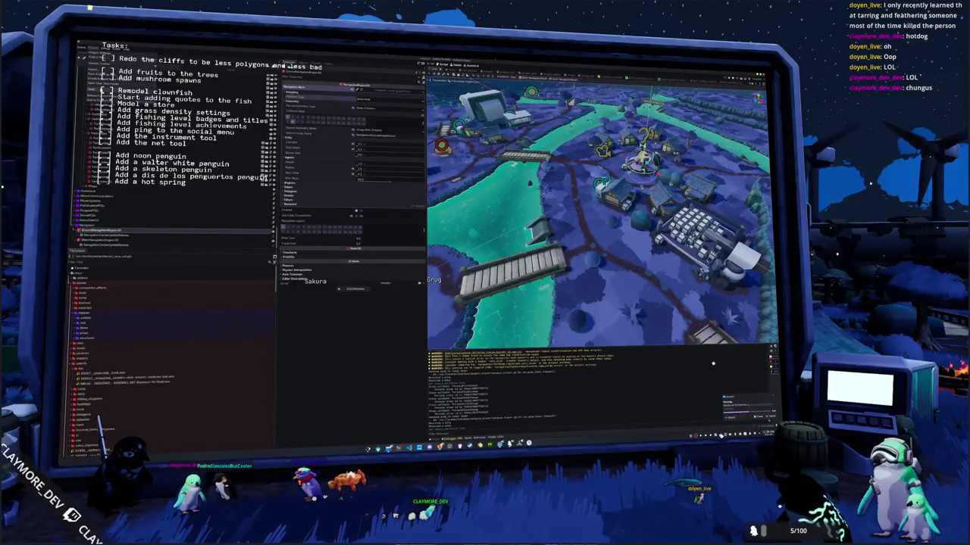
click(106, 93)
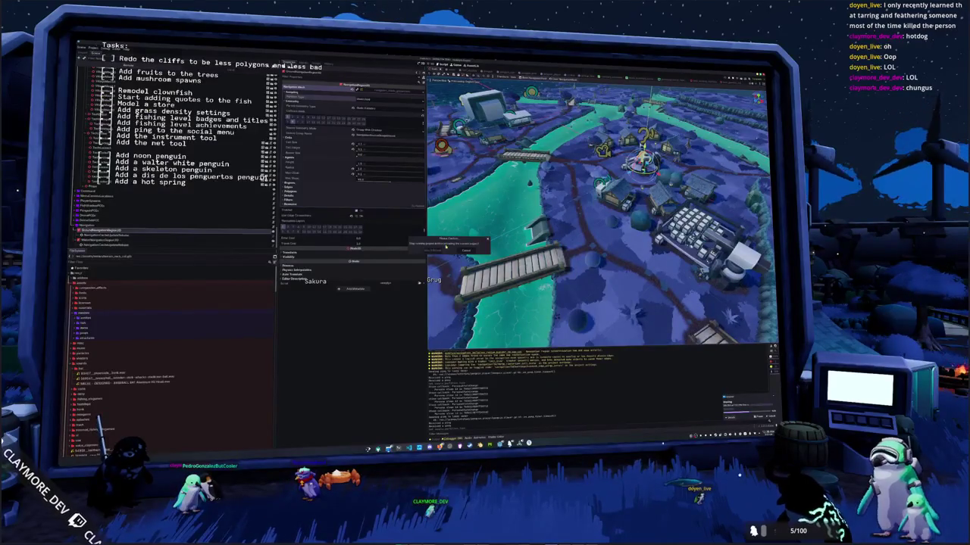
click(446, 247)
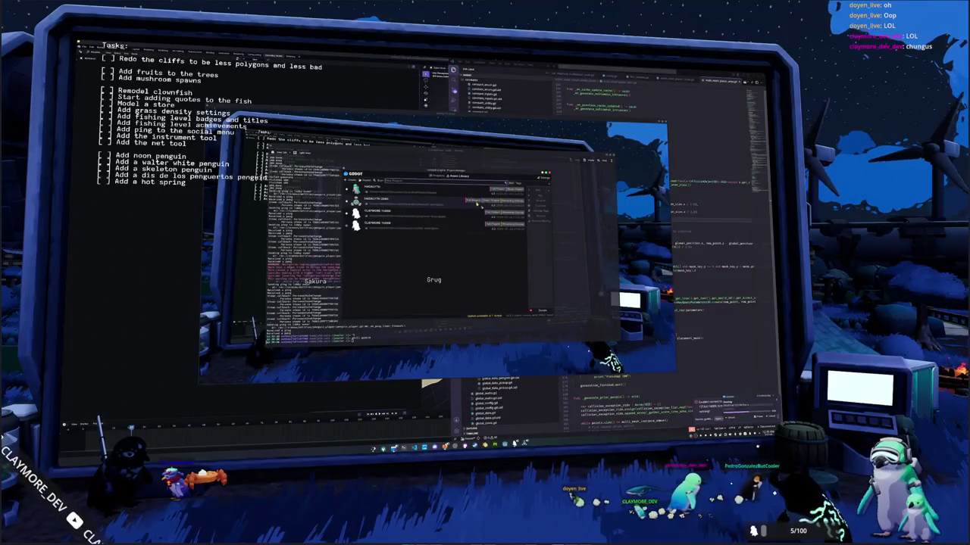
Step: Reopen the island project from the Project Manager list
double_click(445, 210)
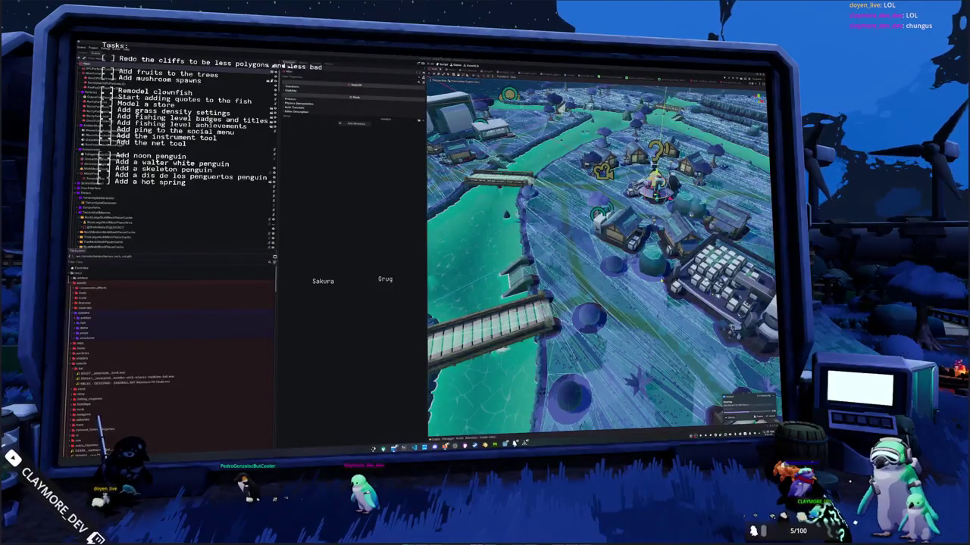
Step: Select the NavMesh region node and bake its navigation mesh again
scroll(137, 333, down, 5)
scroll(143, 225, down, 5)
scroll(143, 225, down, 5)
click(144, 230)
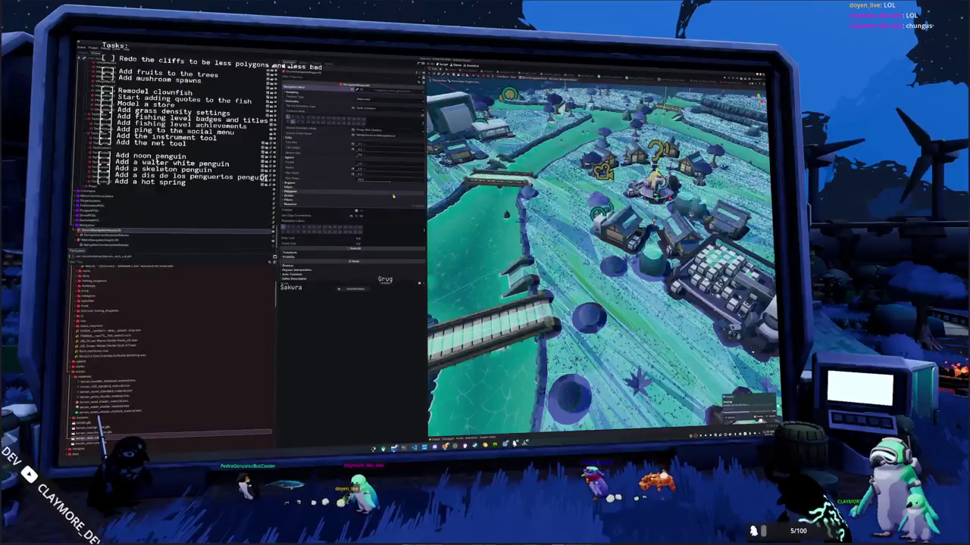
click(534, 78)
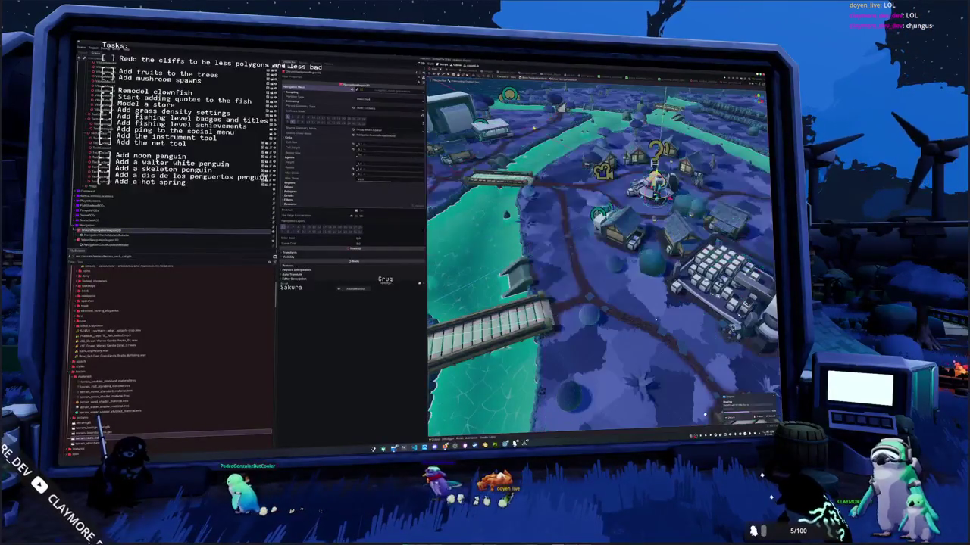
Step: Show the bottom Output panel to review the bake's warnings
scroll(598, 257, down, 2)
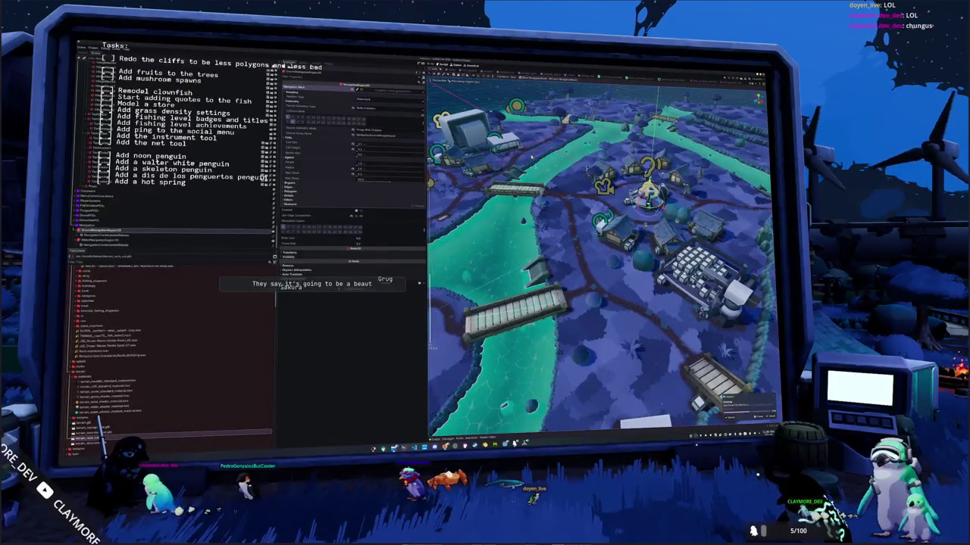
scroll(598, 258, up, 5)
scroll(598, 258, up, 3)
scroll(598, 257, down, 5)
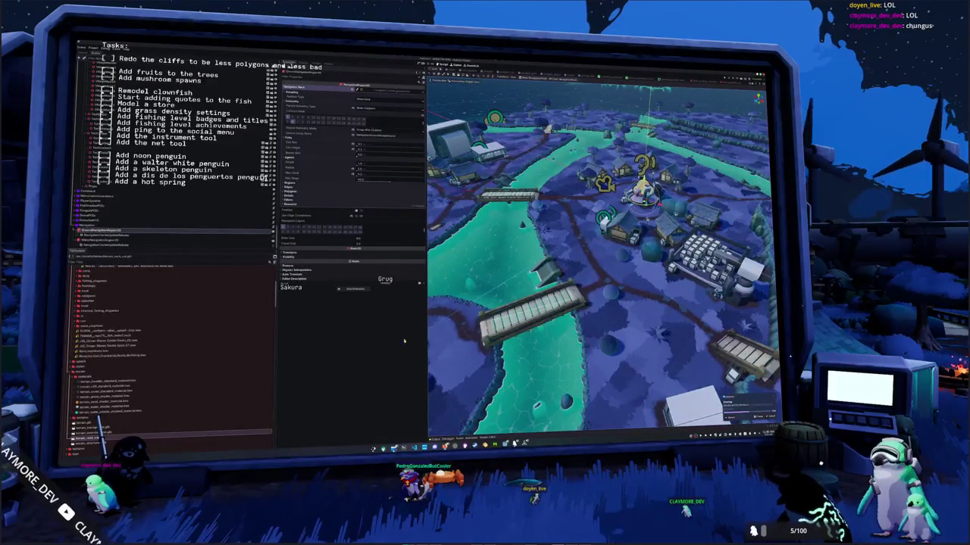
key(shift+space)
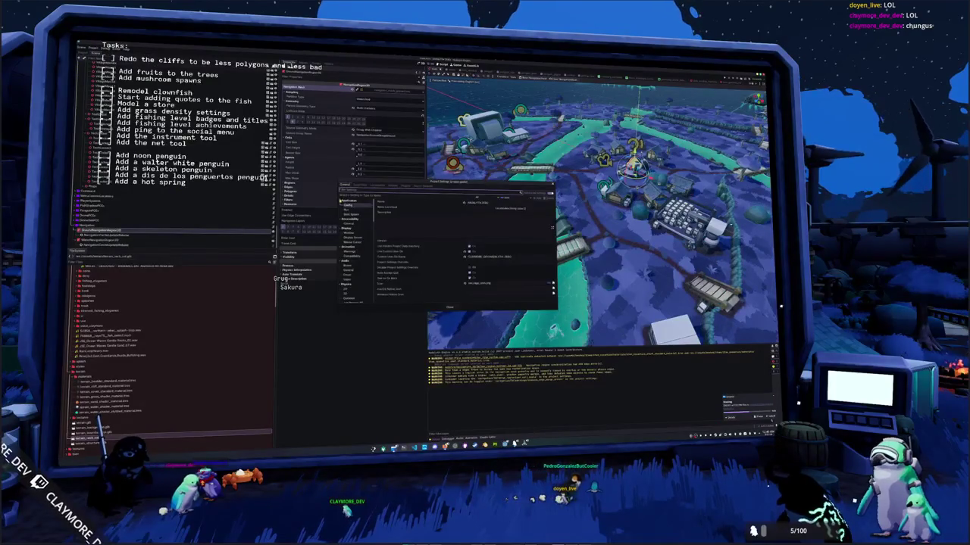
Step: Browse the Navigation categories in Project Settings
scroll(235, 313, down, 5)
scroll(236, 313, up, 5)
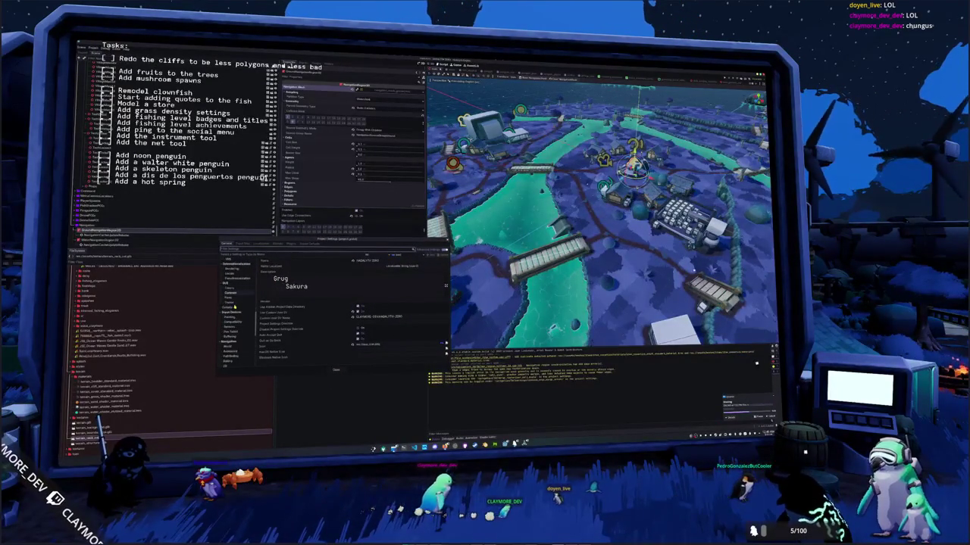
scroll(234, 306, down, 3)
click(231, 311)
click(228, 320)
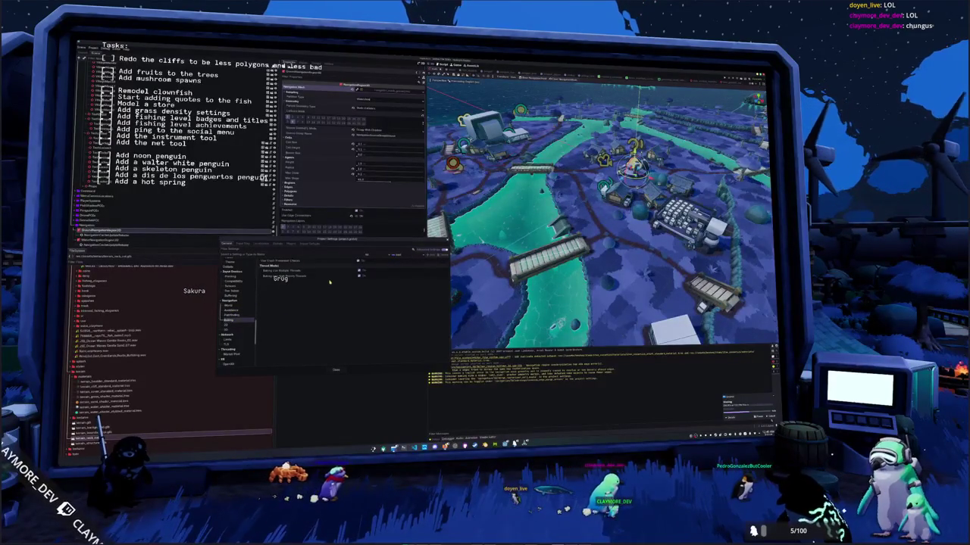
click(231, 325)
click(234, 330)
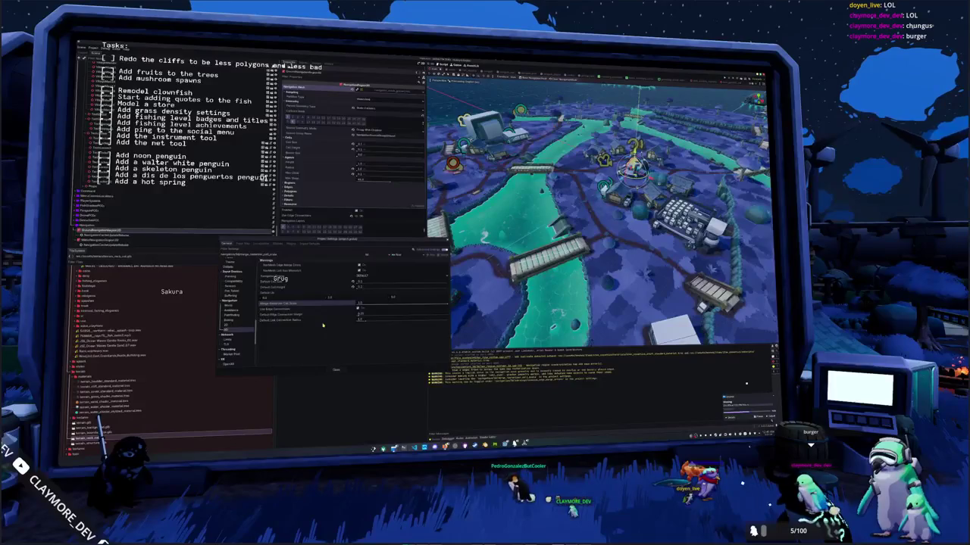
Step: Edit the navigation map's Default Cell Height value and close Project Settings
click(353, 287)
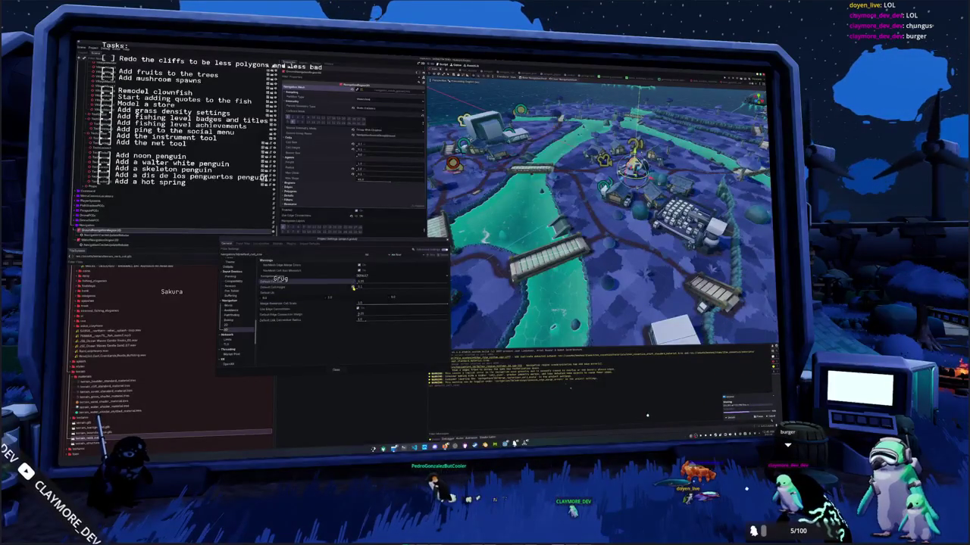
click(361, 288)
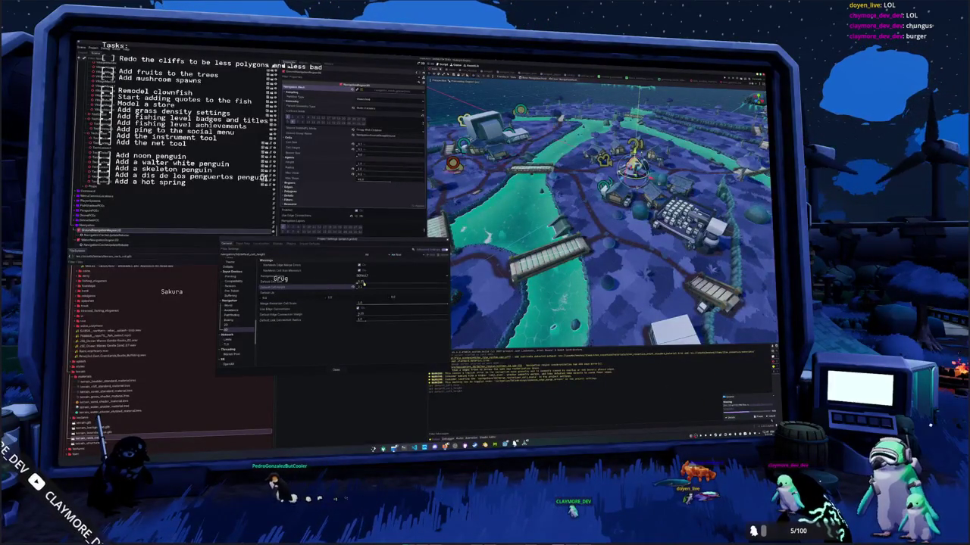
click(364, 282)
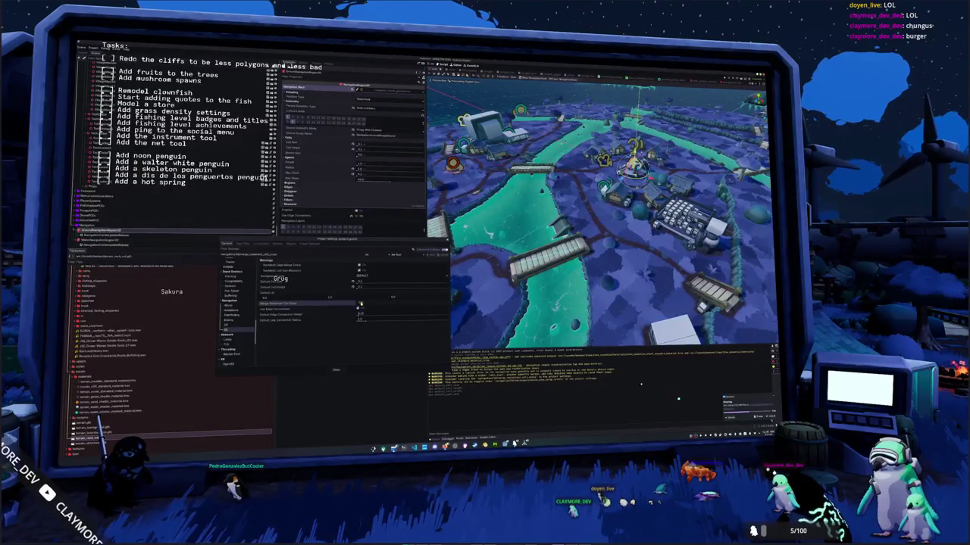
click(338, 371)
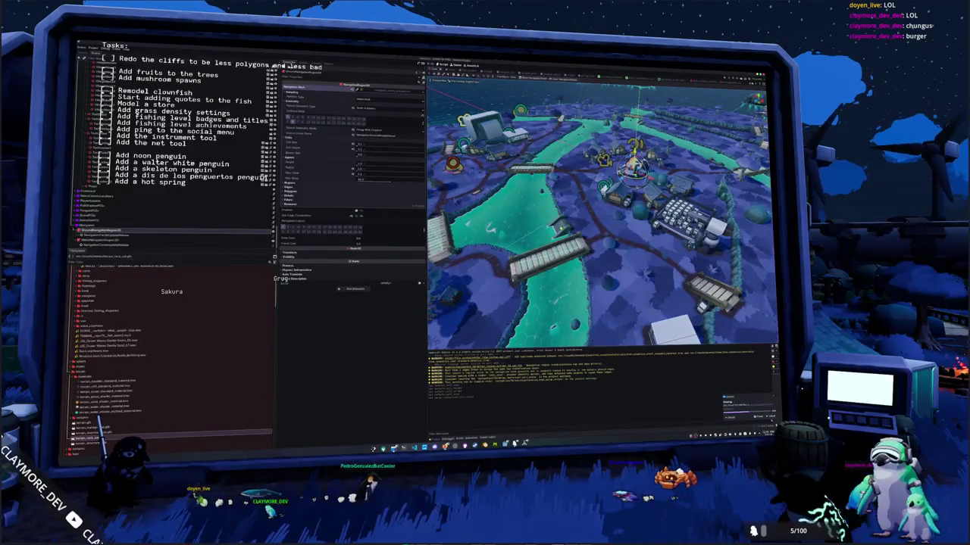
Step: Orbit and zoom the viewport to look down over the village
scroll(602, 212, up, 10)
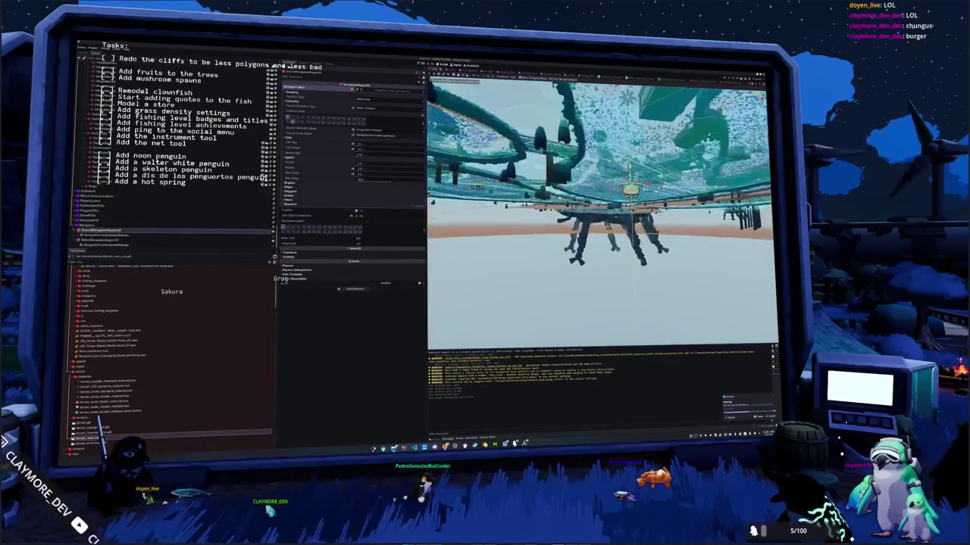
scroll(602, 212, down, 10)
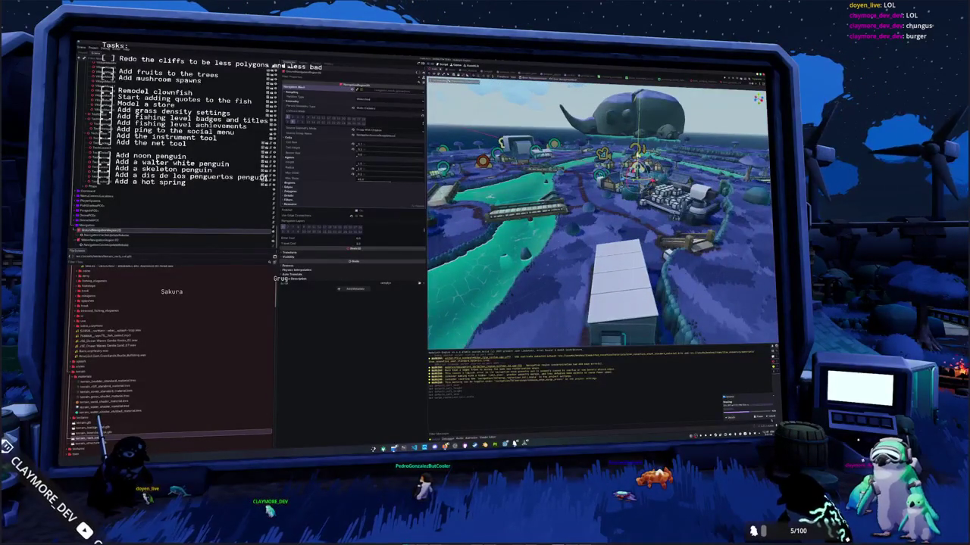
drag(602, 212, 602, 181)
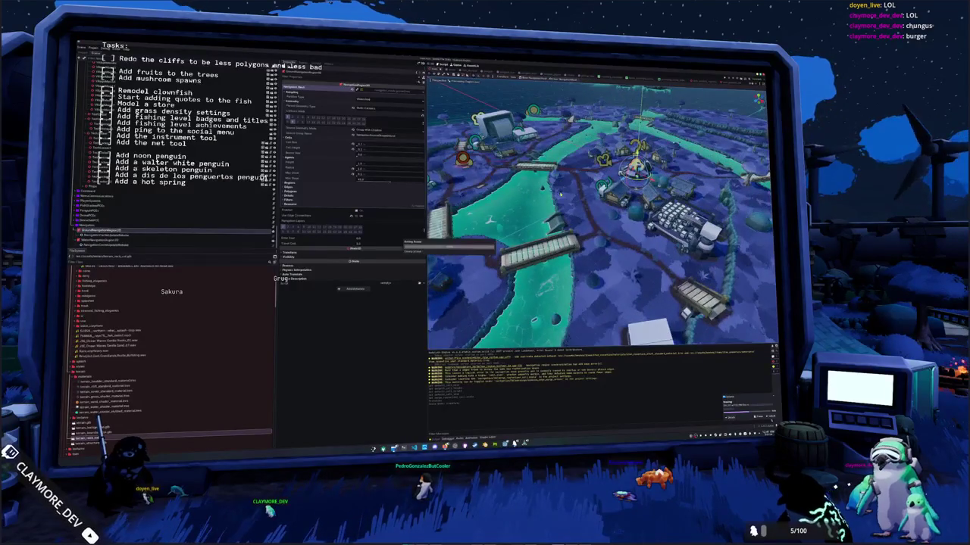
scroll(561, 195, up, 5)
scroll(562, 197, up, 2)
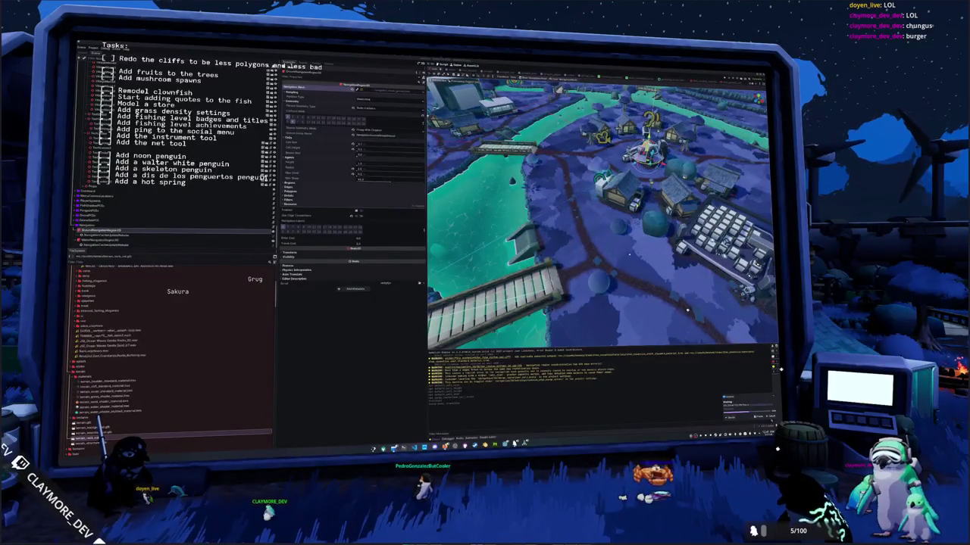
drag(722, 309, 766, 299)
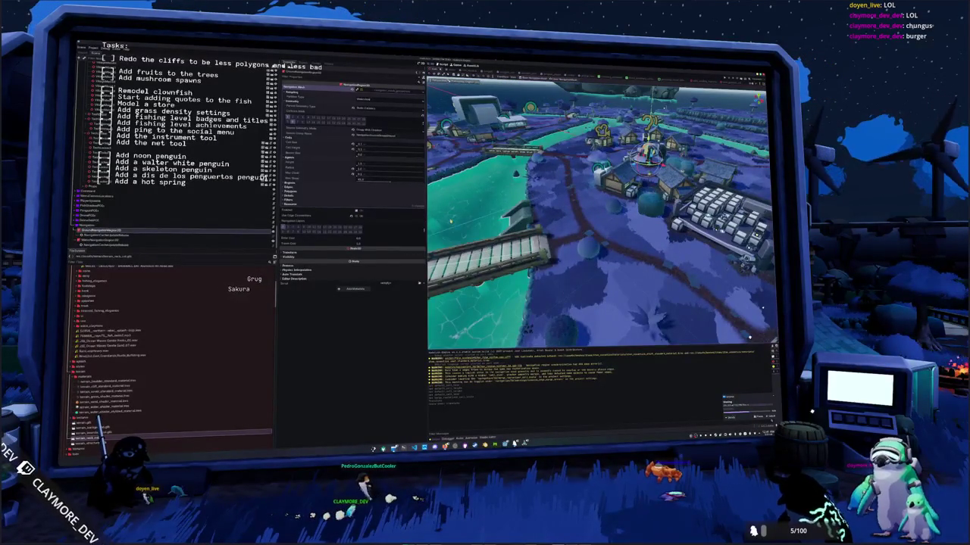
Step: Open Project Settings, close it, then reopen it to the navigation map settings
click(93, 47)
click(109, 55)
click(336, 370)
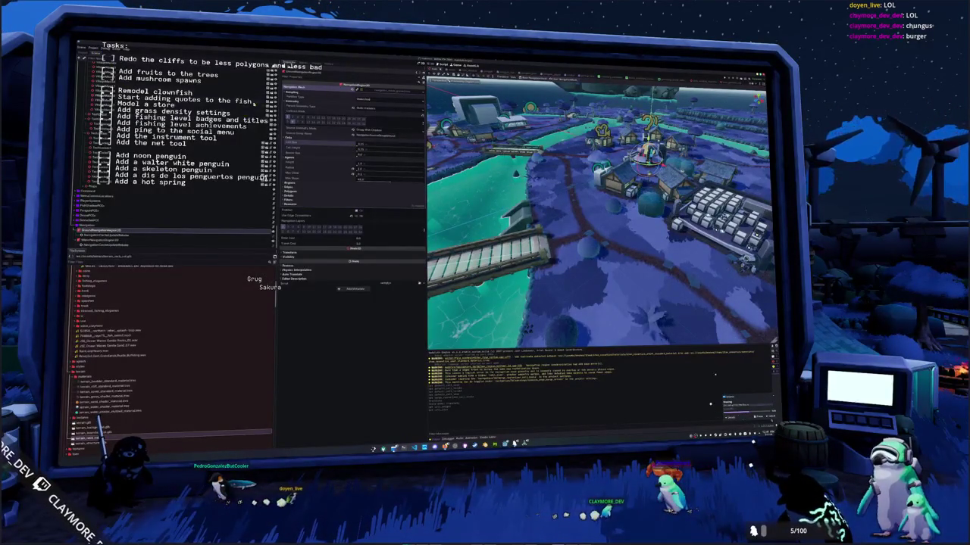
click(92, 47)
click(110, 54)
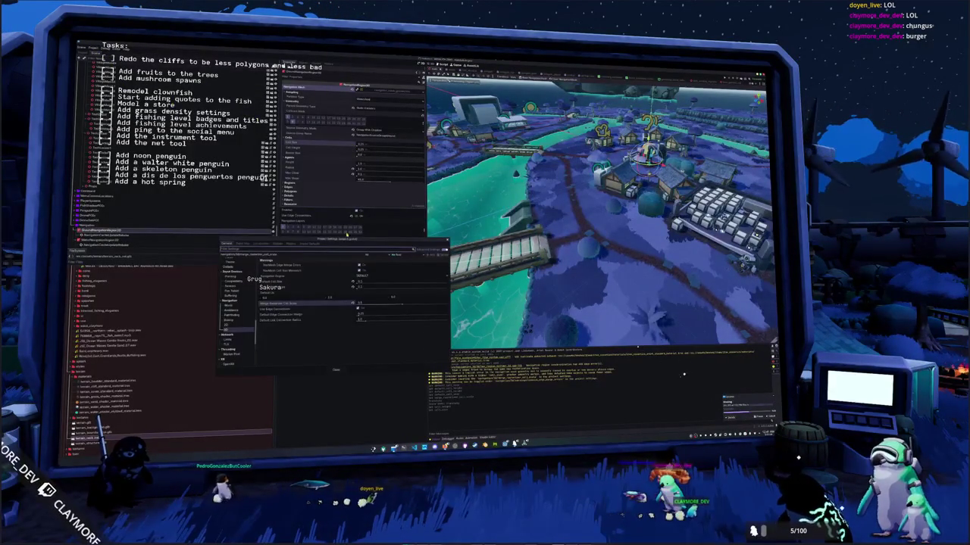
Step: Close the Project Settings window again
click(338, 370)
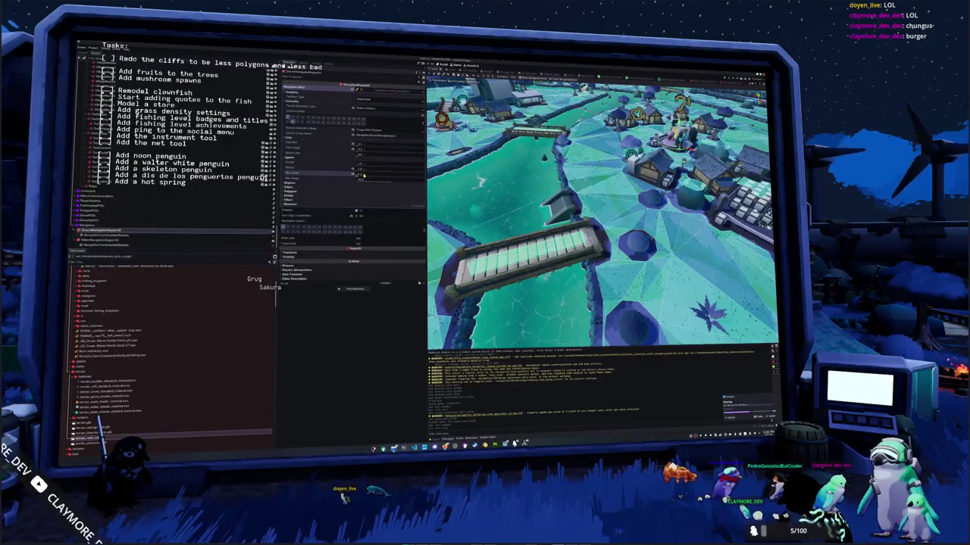
Step: Review Project Settings, then bake the NavigationMesh and orbit to view it over the plateaus and bridges
click(93, 50)
click(114, 59)
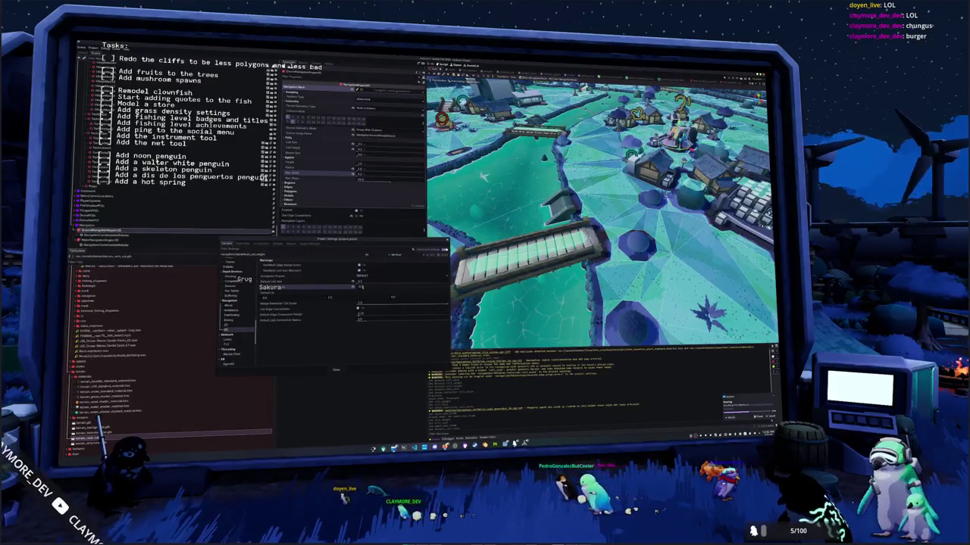
click(337, 369)
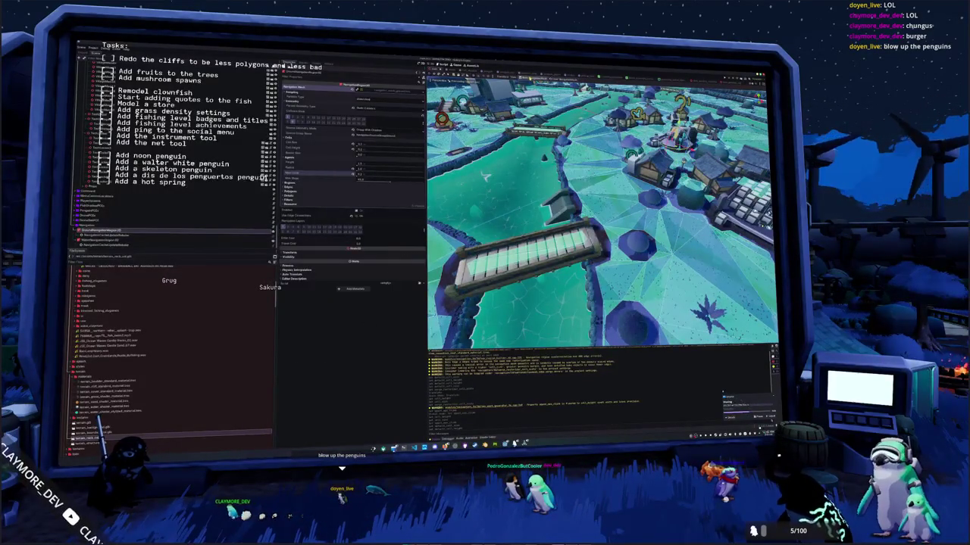
click(534, 78)
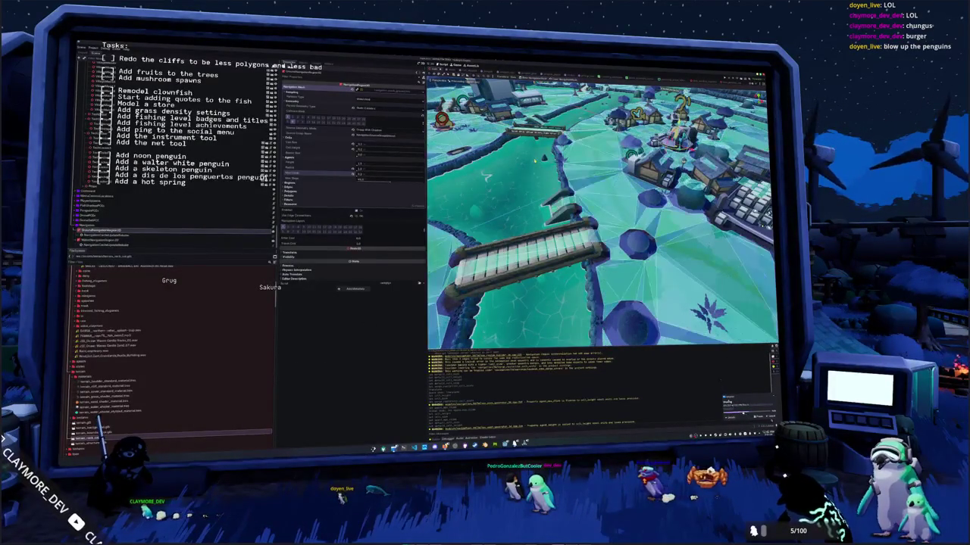
drag(703, 403, 753, 382)
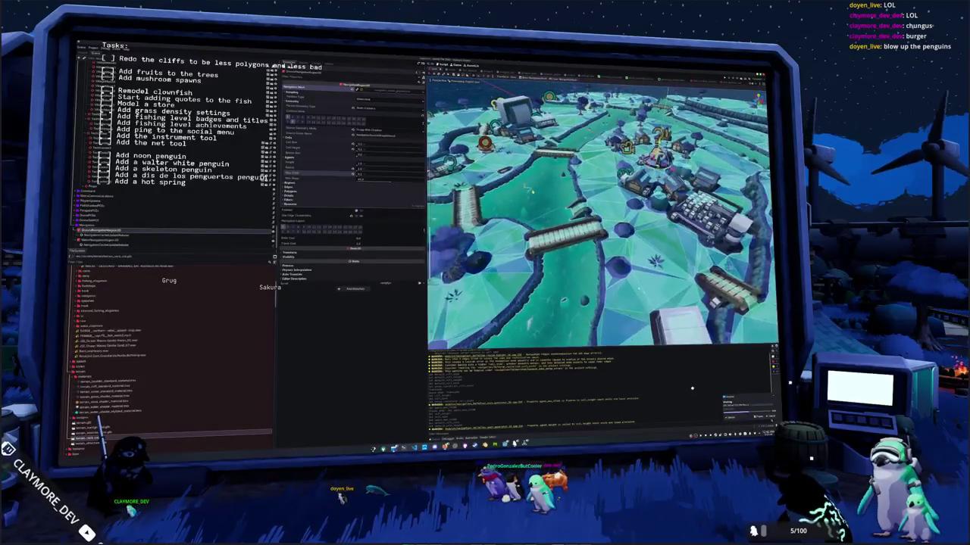
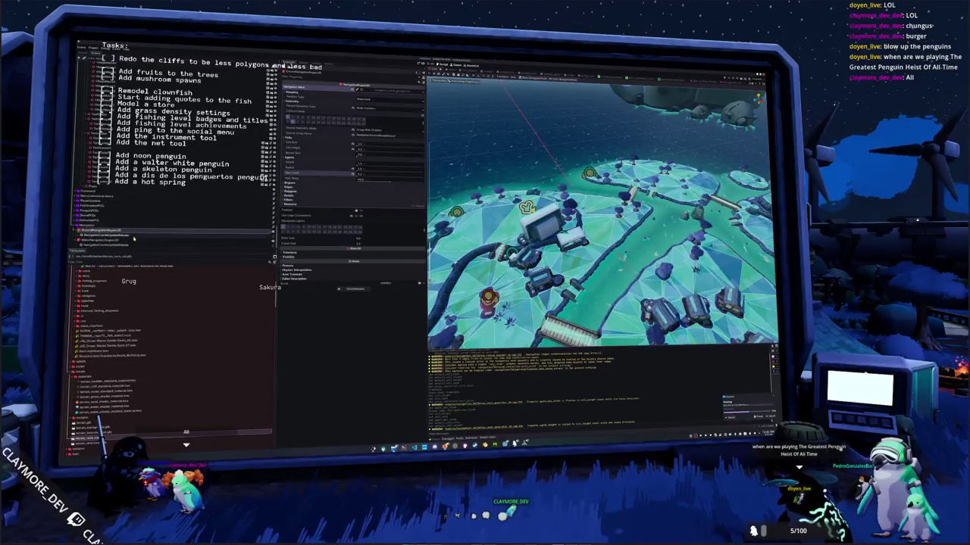
Step: Revert the NavigationRegion's Cell Height to default and rebake the navigation mesh over the island
click(98, 239)
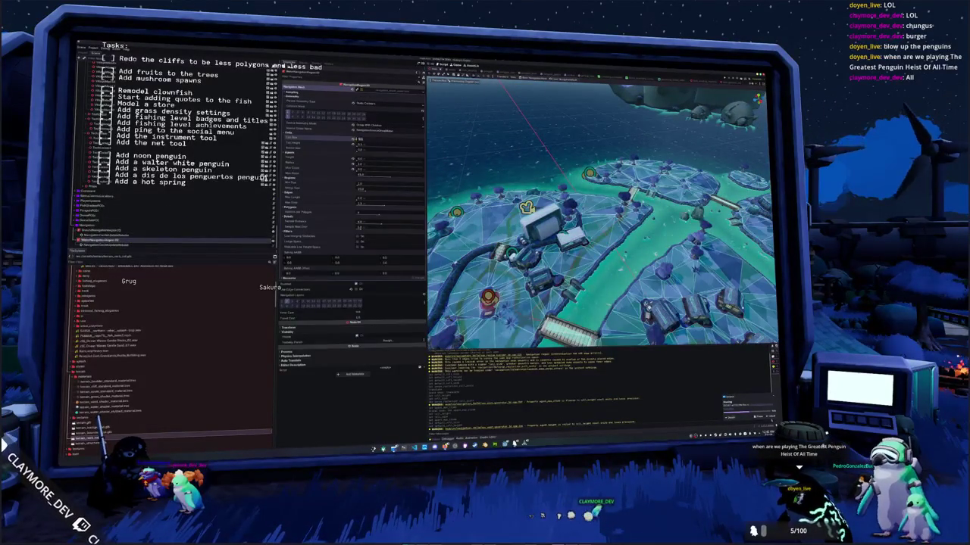
click(357, 142)
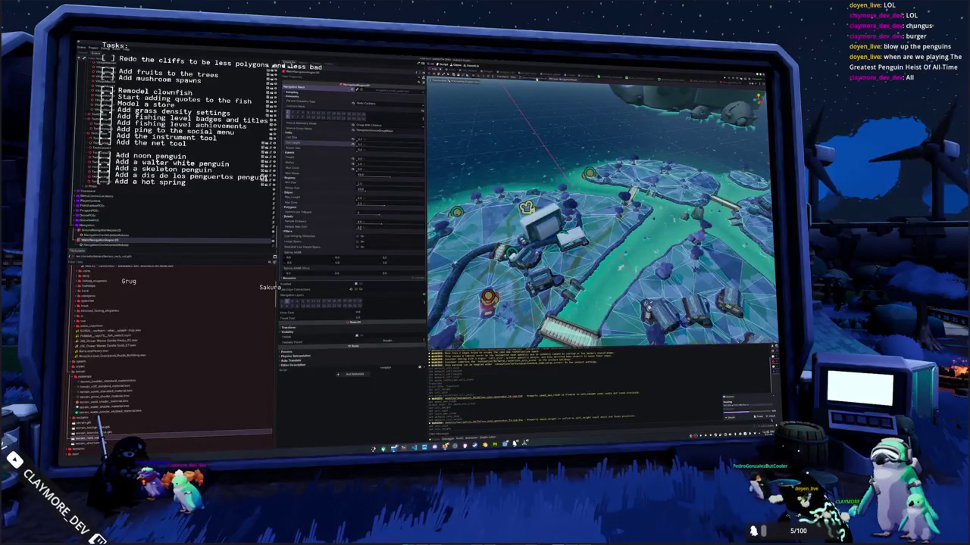
click(533, 78)
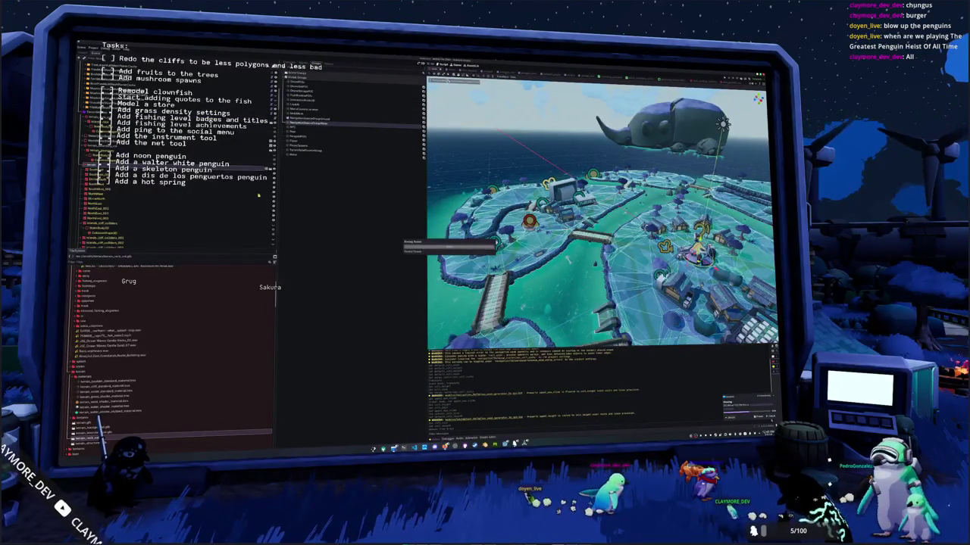
Step: Collapse the cliff and ground collider entries in the scene tree
click(115, 200)
click(114, 201)
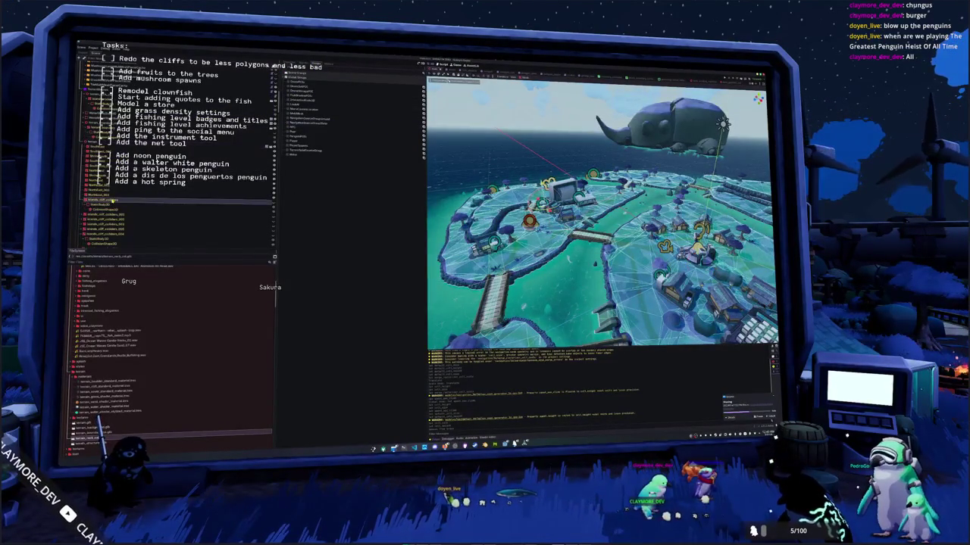
click(103, 221)
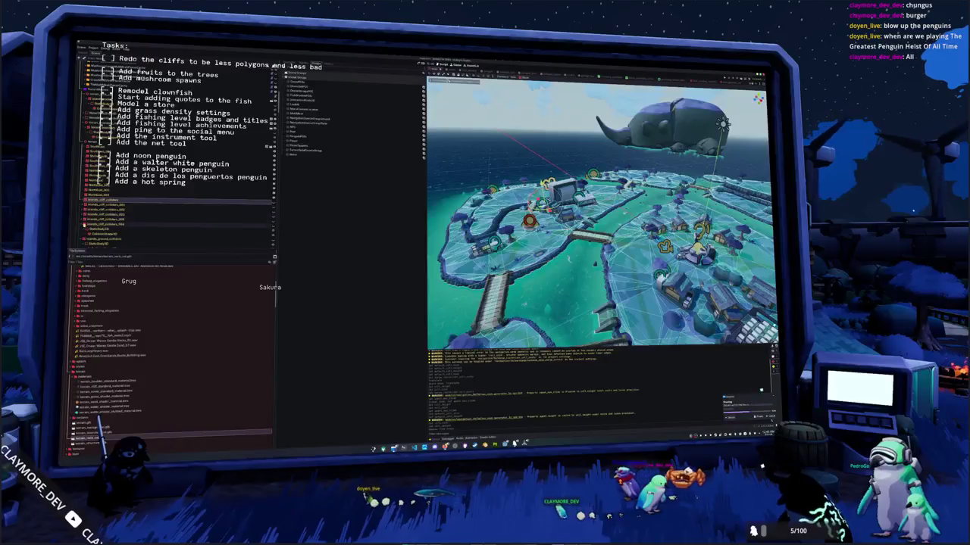
shift+click(91, 224)
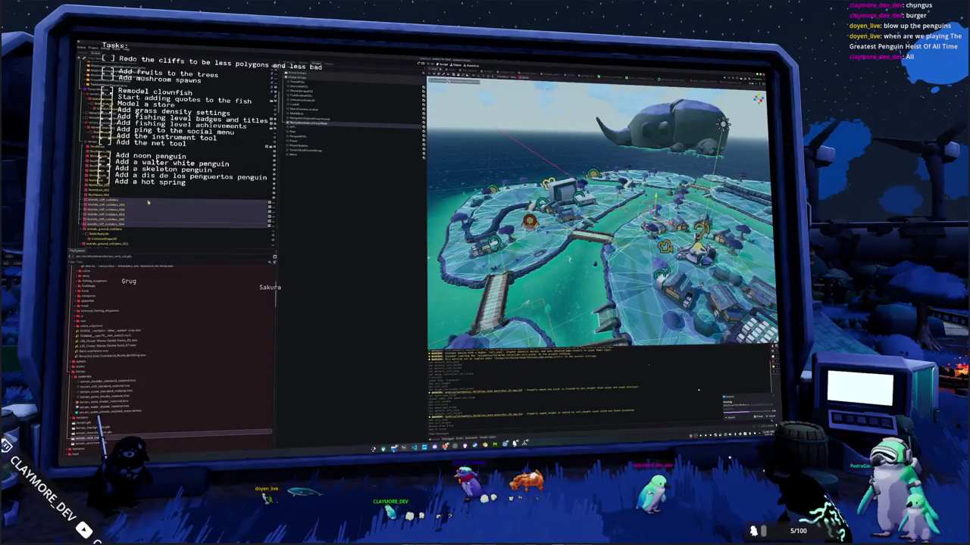
scroll(106, 212, down, 2)
click(82, 206)
click(82, 215)
click(82, 223)
click(82, 217)
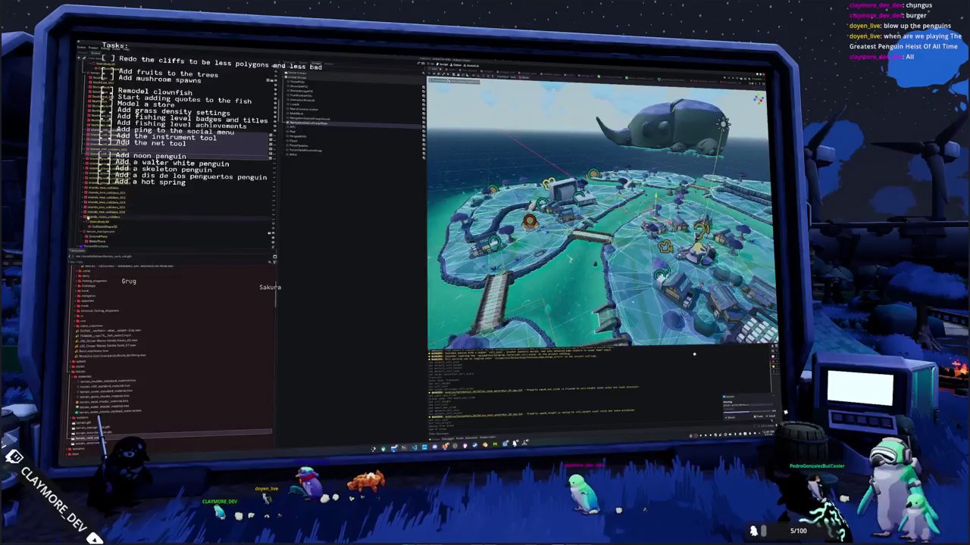
click(99, 217)
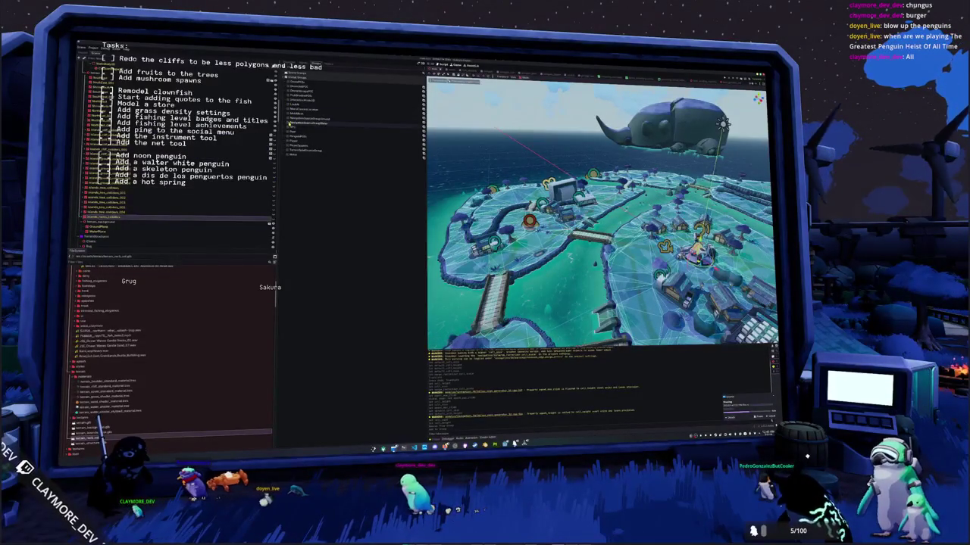
Step: Scroll down the scene tree and select the NavigationRegion node
click(318, 124)
scroll(114, 204, down, 2)
click(98, 208)
scroll(98, 209, down, 5)
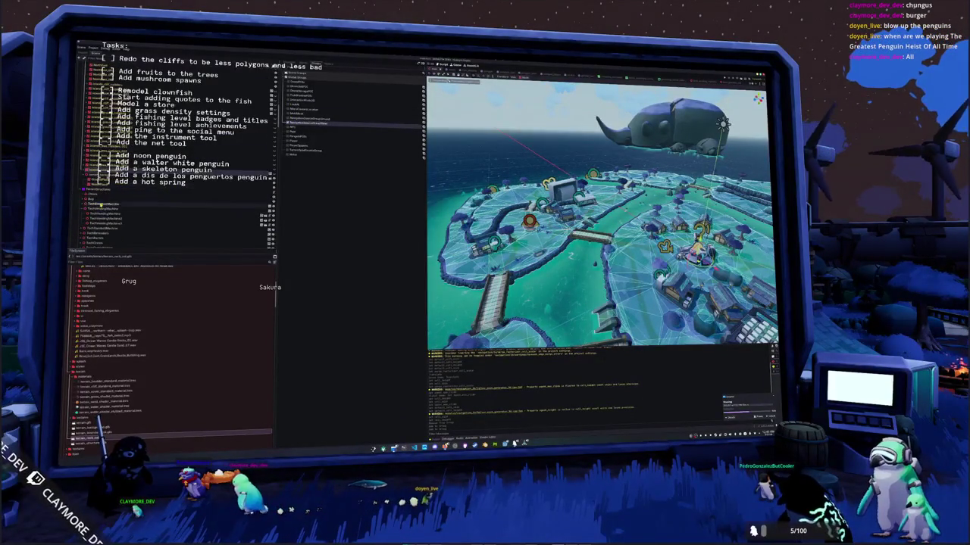
scroll(102, 204, down, 3)
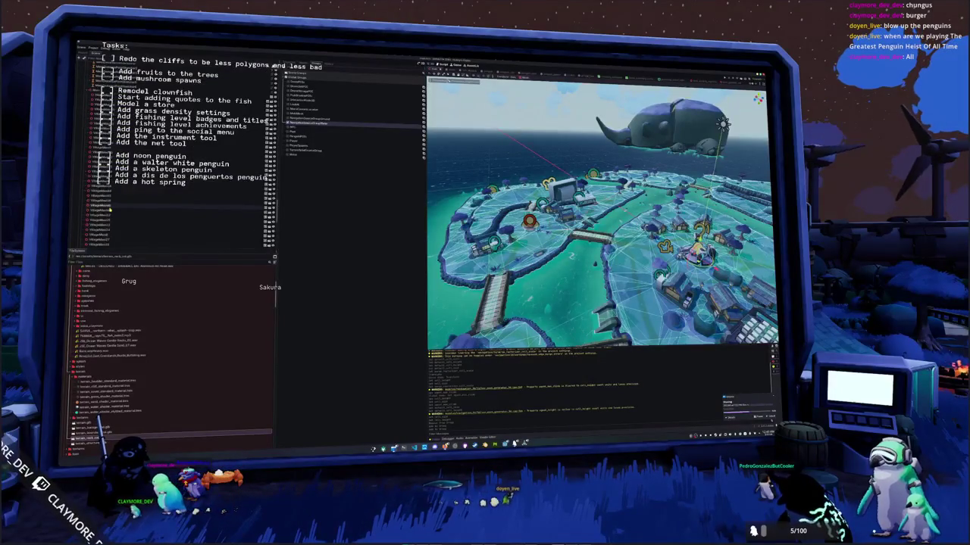
key(Down)
key(Down)
key(Down)
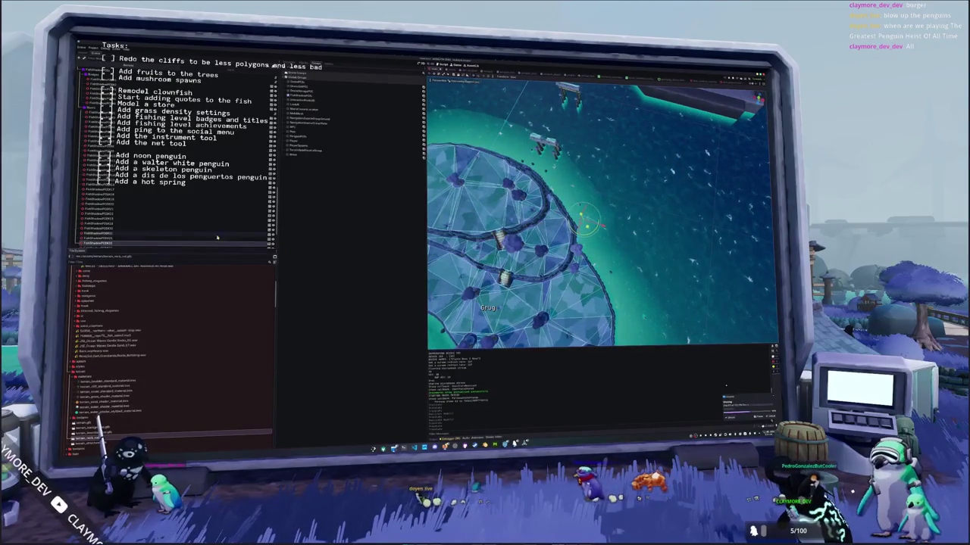
Step: Frame island objects to inspect the navmesh, then run the Hadalyth Zero build and choose Singleplayer
scroll(147, 229, down, 3)
double_click(147, 226)
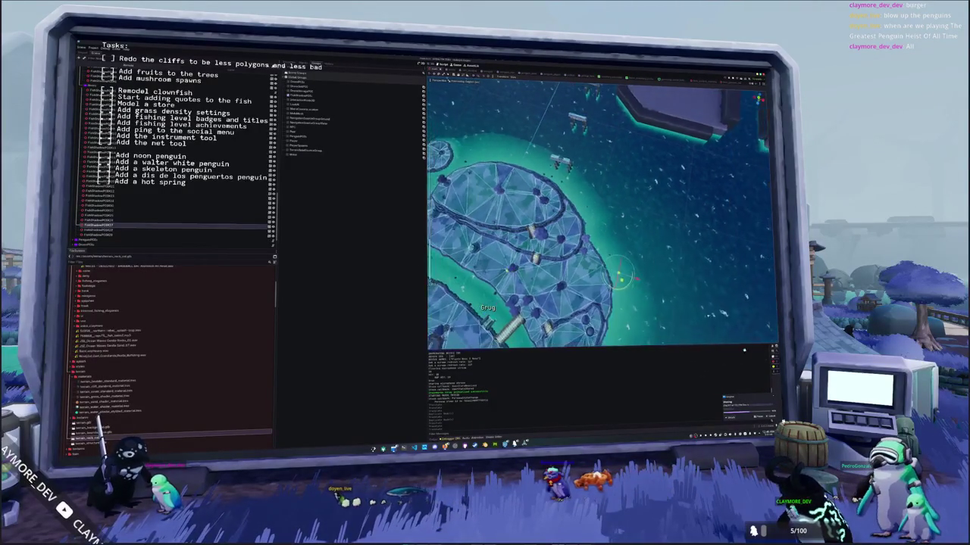
click(138, 230)
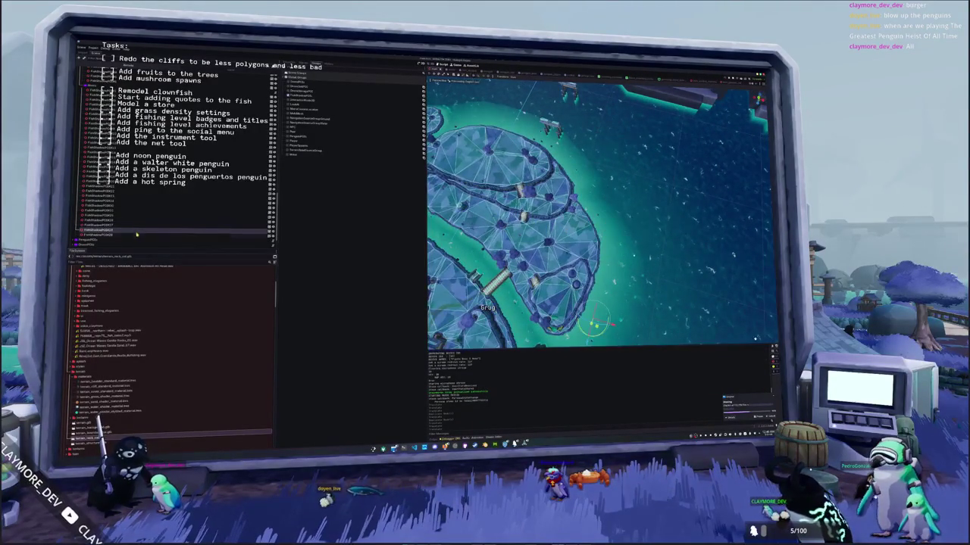
double_click(128, 236)
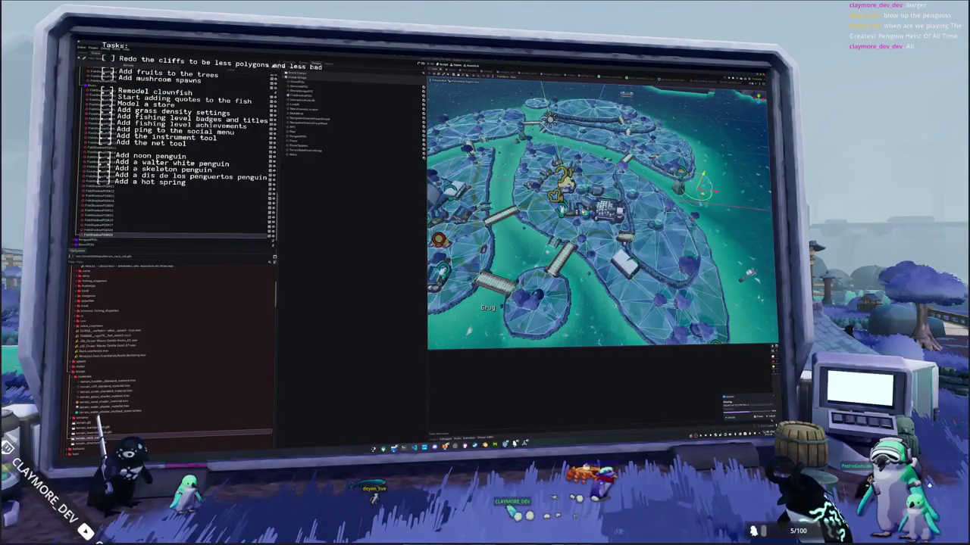
key(F5)
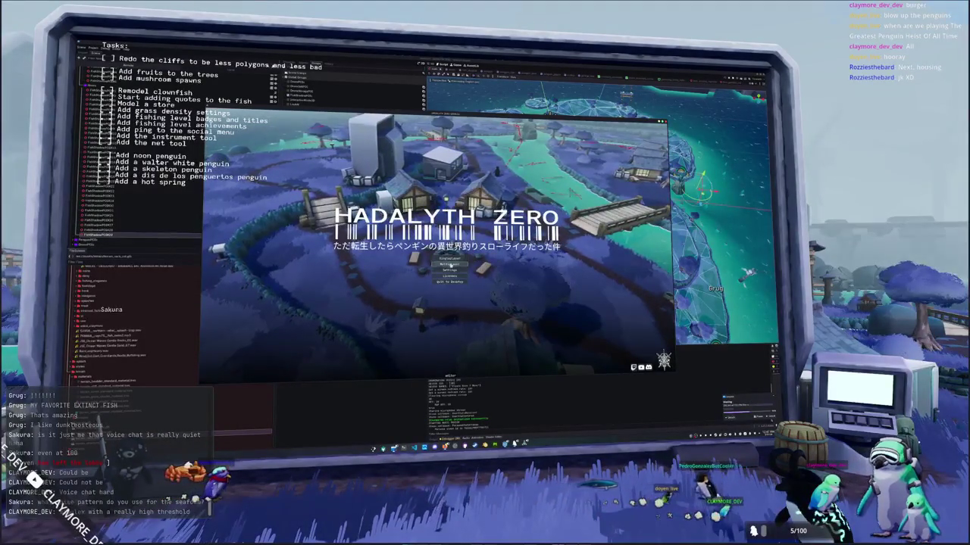
click(450, 258)
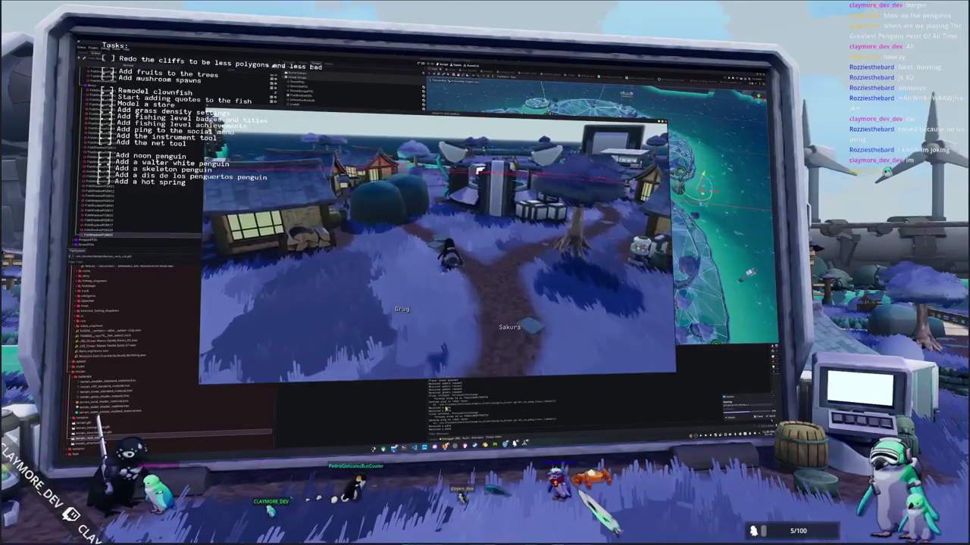
Step: Quit the Hadalyth Zero test game with Ctrl+P and return to the editor
key(ctrl+p)
Step: Select the TerrainSplatGenerator, view its properties, and zoom in on the village's navmesh coverage
scroll(163, 174, up, 10)
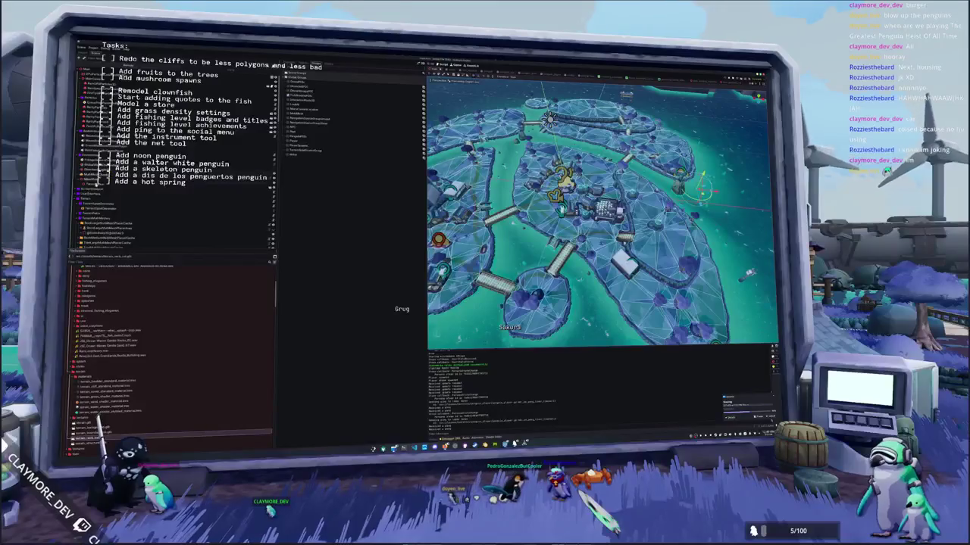
click(85, 210)
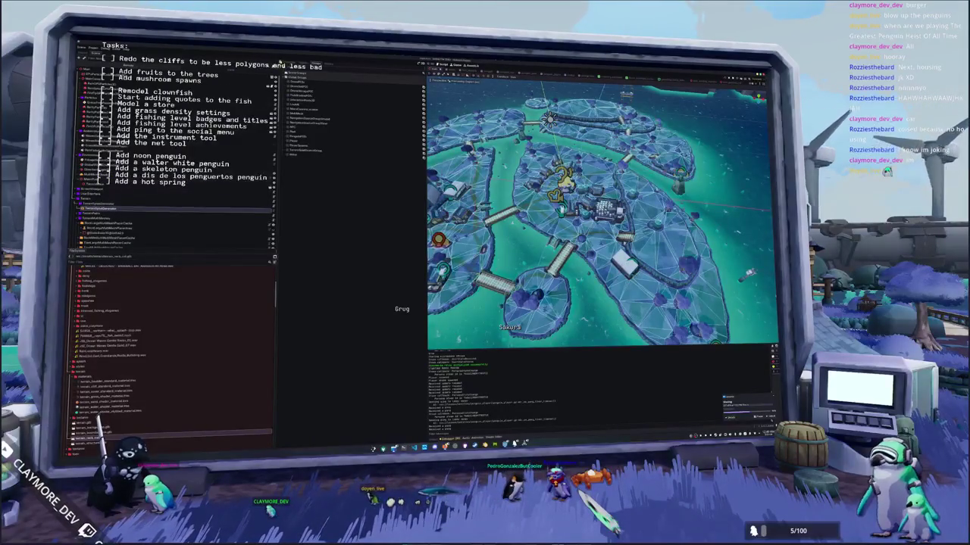
click(287, 62)
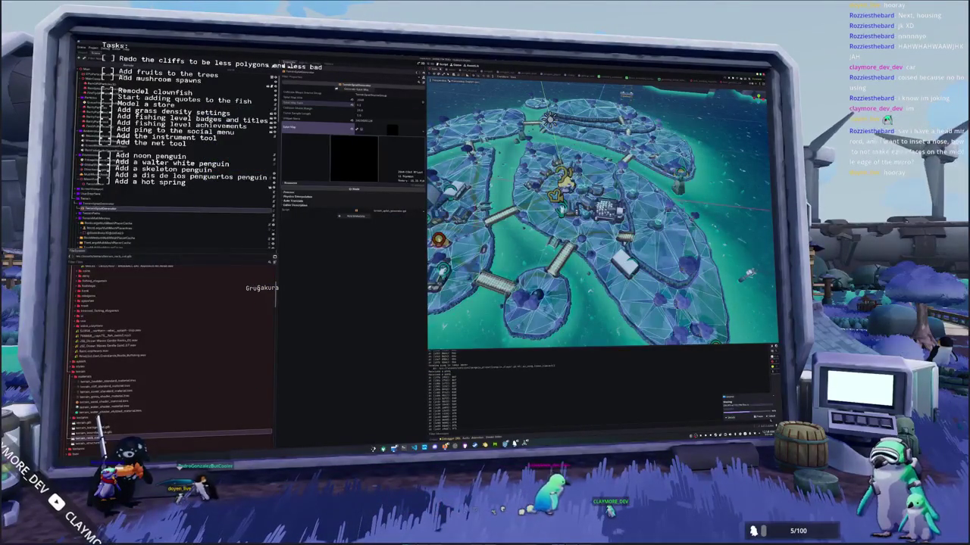
scroll(749, 271, up, 2)
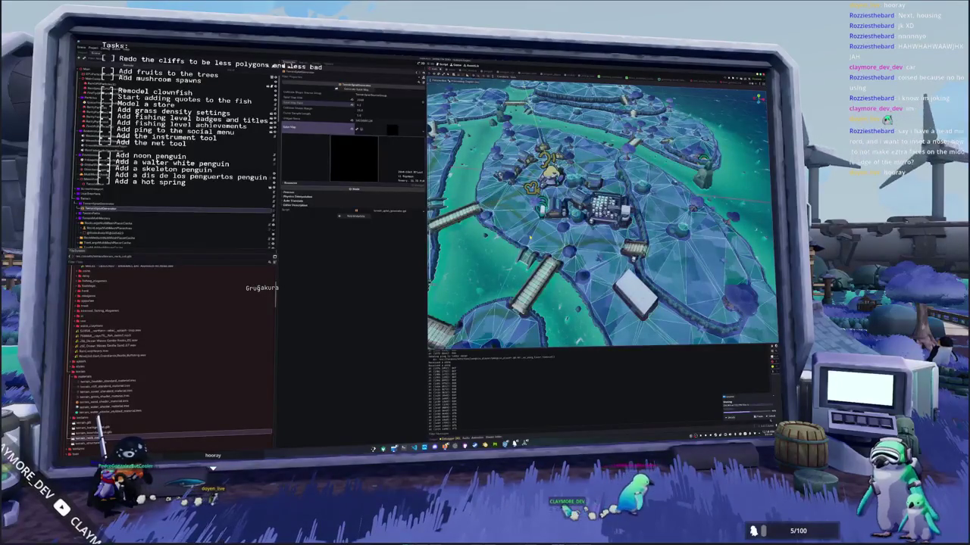